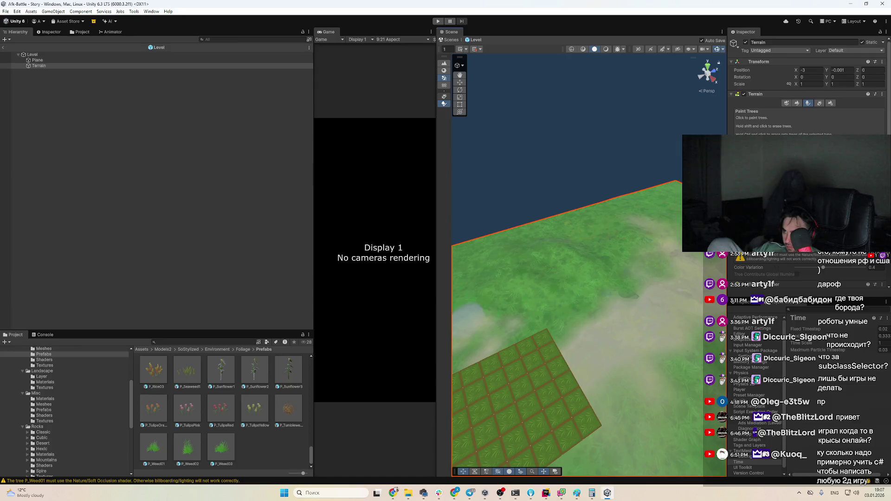
Frame the terrain in the Scene view from a low angle, ready for painting.
scroll(769, 277, "down", 2)
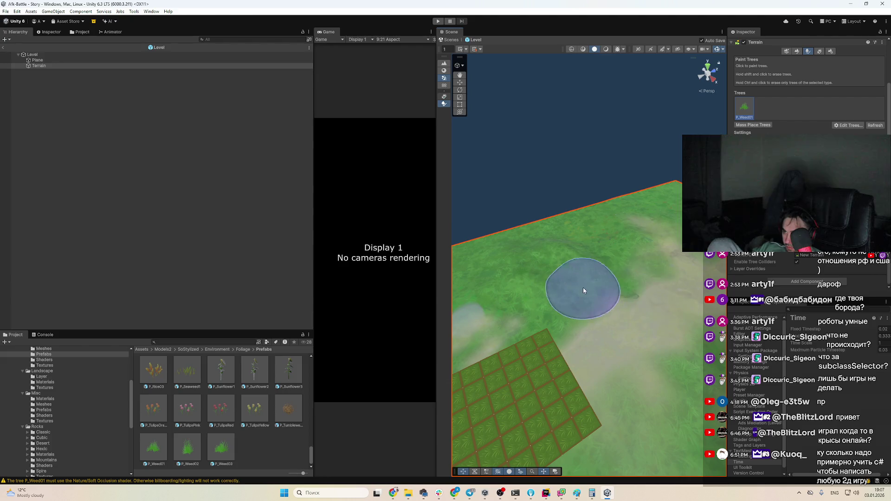
scroll(598, 313, "up", 3)
scroll(617, 297, "up", 3)
scroll(603, 260, "down", 2)
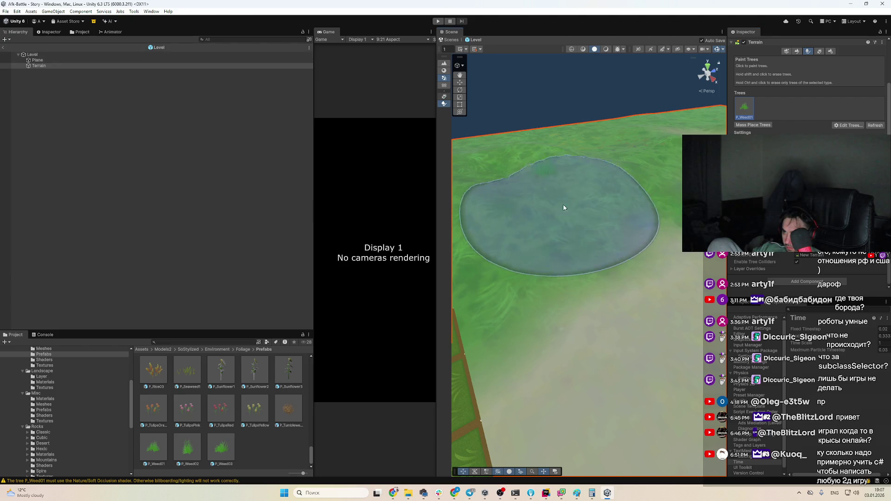
left_click_drag(646, 271, 597, 228)
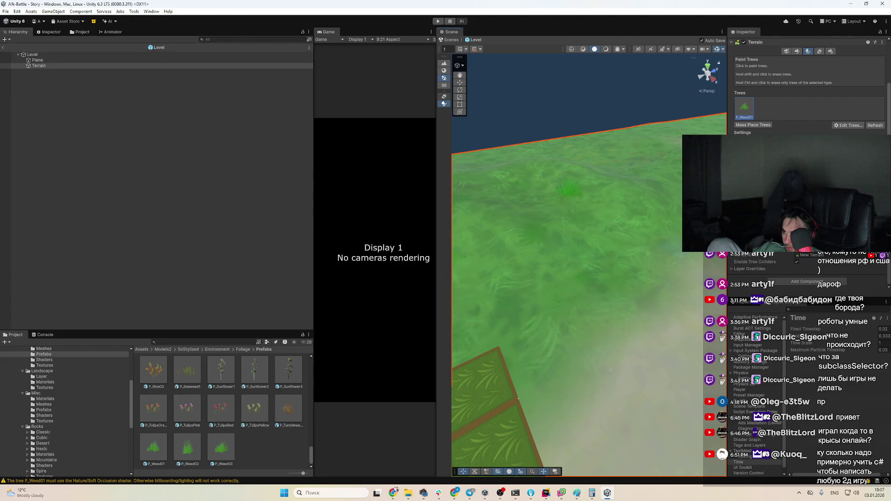
mouse_move(621, 213)
left_mouse_down()
mouse_move(573, 90)
mouse_move(563, 87)
mouse_move(580, 111)
left_mouse_up()
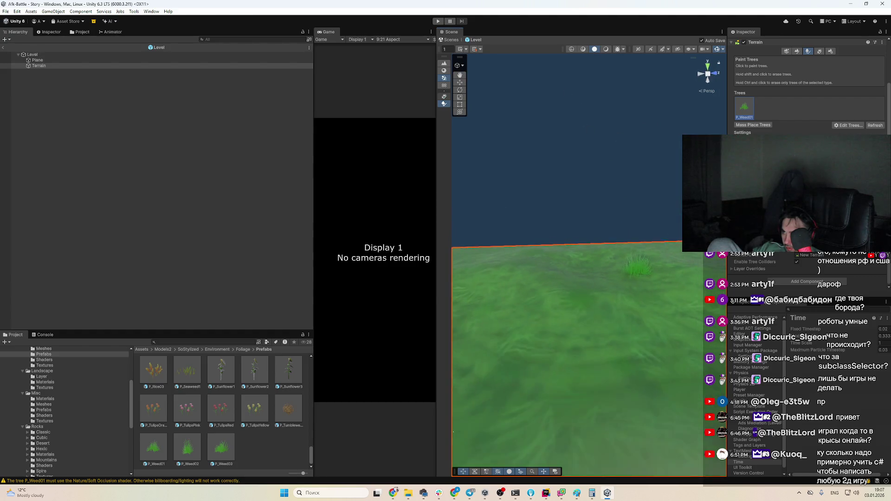
scroll(581, 302, "up", 5)
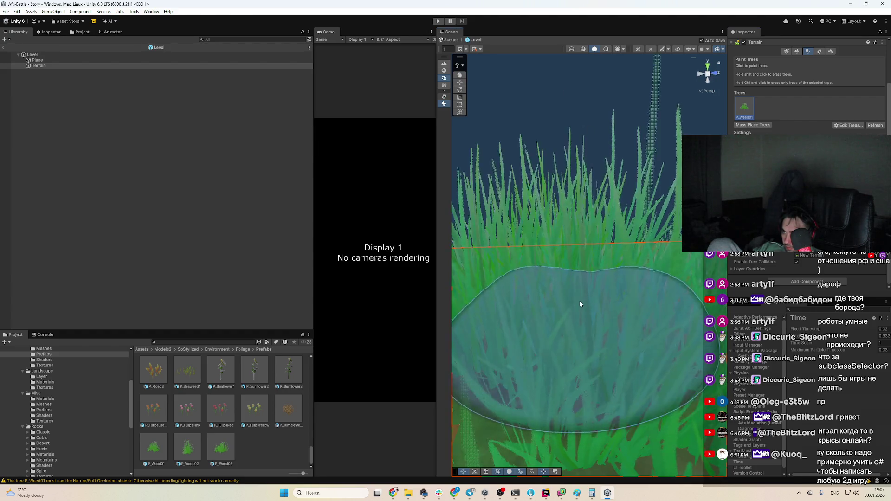
scroll(628, 344, "down", 5)
scroll(619, 303, "up", 2)
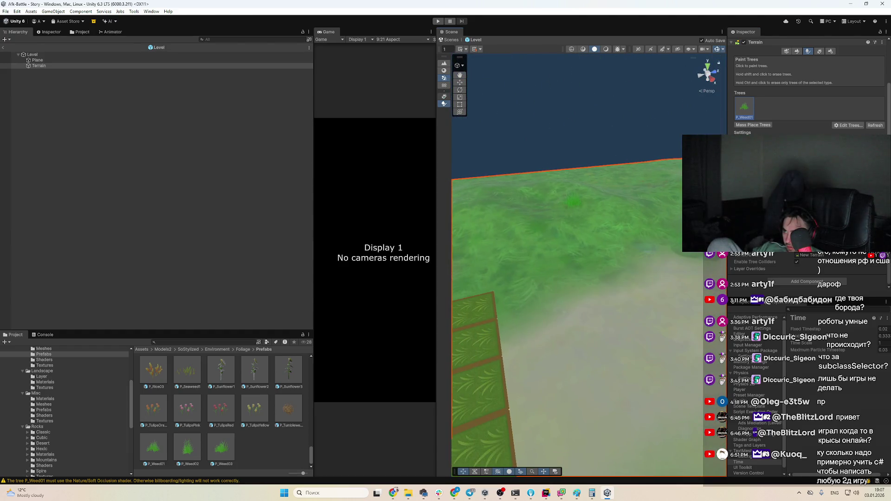
scroll(606, 249, "up", 2)
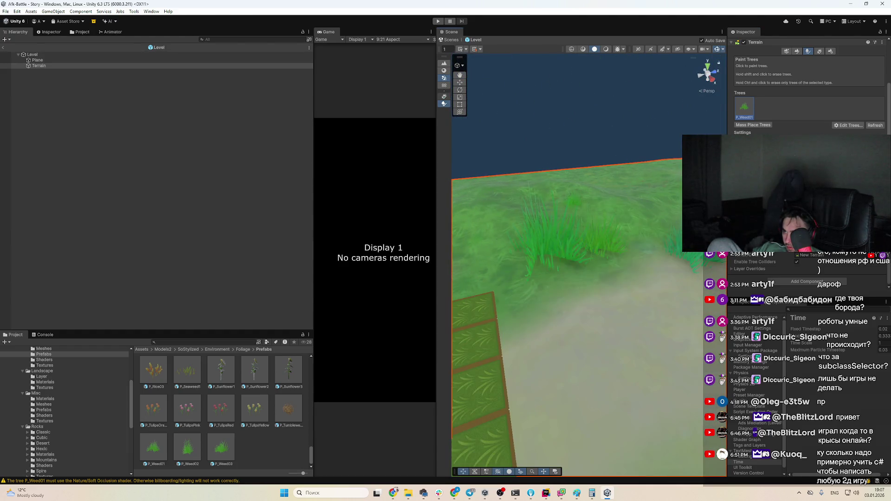
scroll(607, 249, "down", 2)
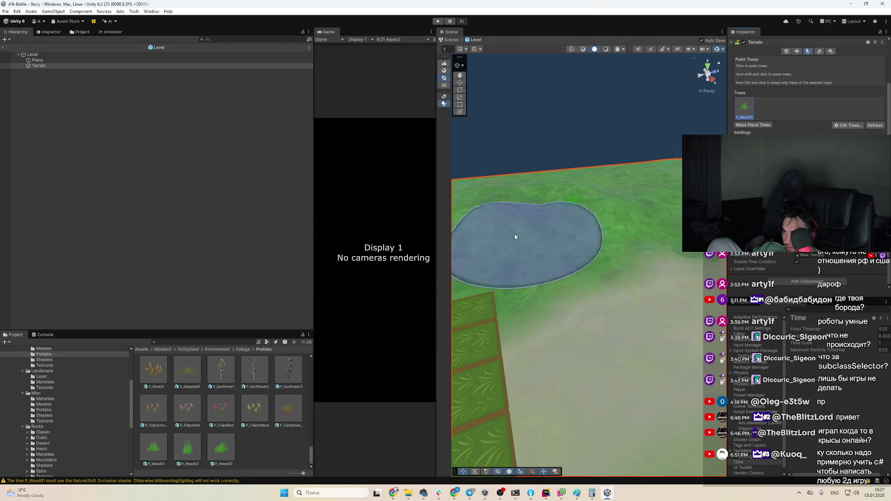
scroll(514, 233, "up", 2)
scroll(627, 209, "down", 2)
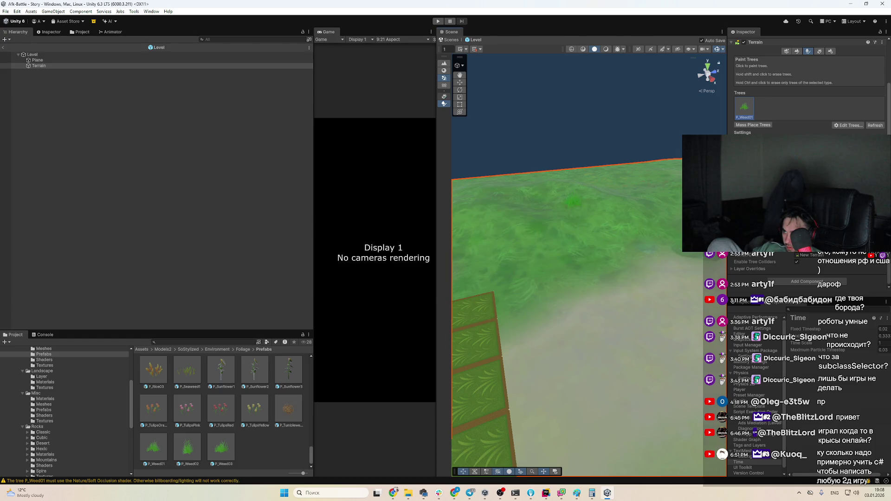
Brush P_Weed01 grass clumps across the terrain surface next to the tiled plane.
left_click_drag(561, 199, 640, 260)
scroll(652, 348, "down", 2)
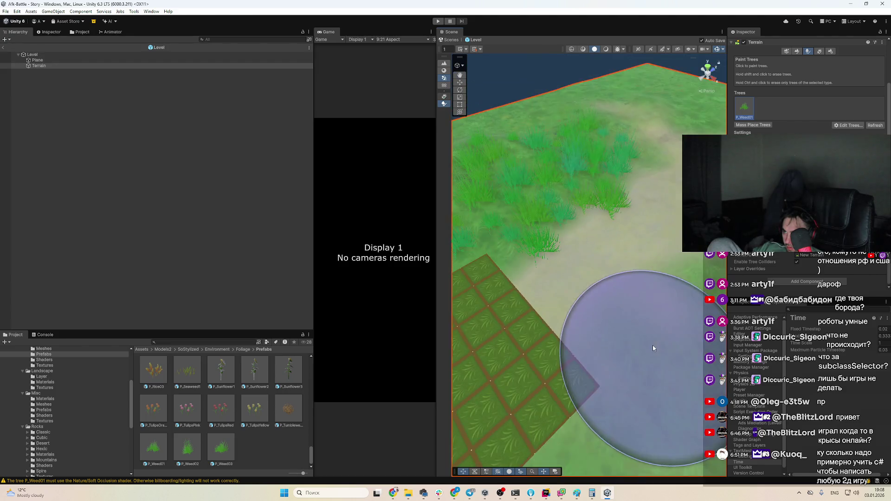
scroll(652, 348, "up", 2)
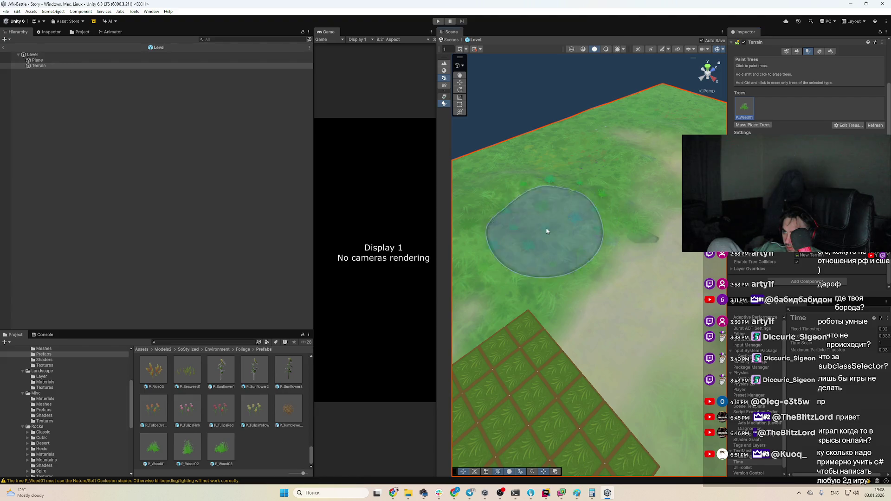
scroll(661, 250, "up", 3)
scroll(649, 297, "down", 2)
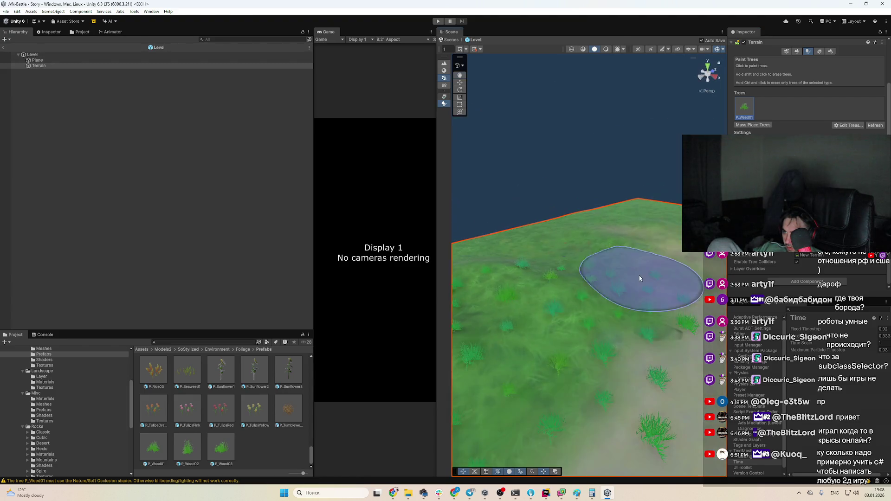
mouse_move(639, 275)
left_mouse_down()
mouse_move(593, 288)
mouse_move(609, 216)
left_mouse_up()
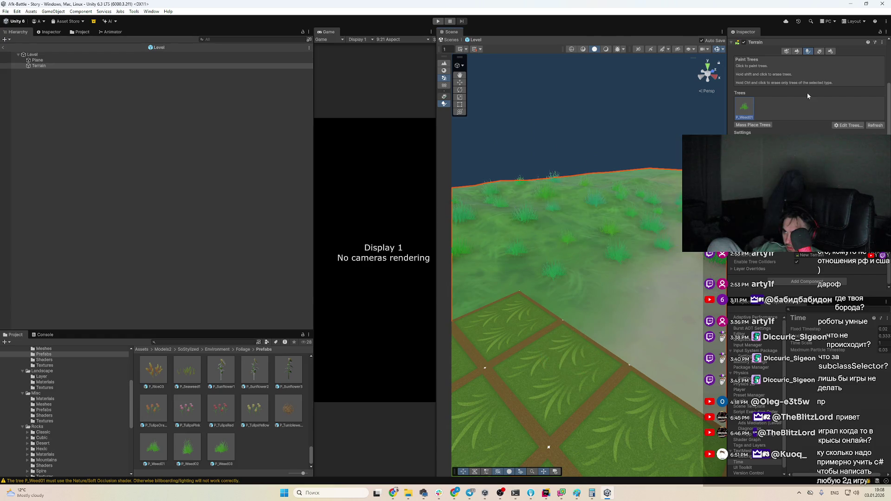
scroll(835, 102, "up", 2)
left_click(831, 103)
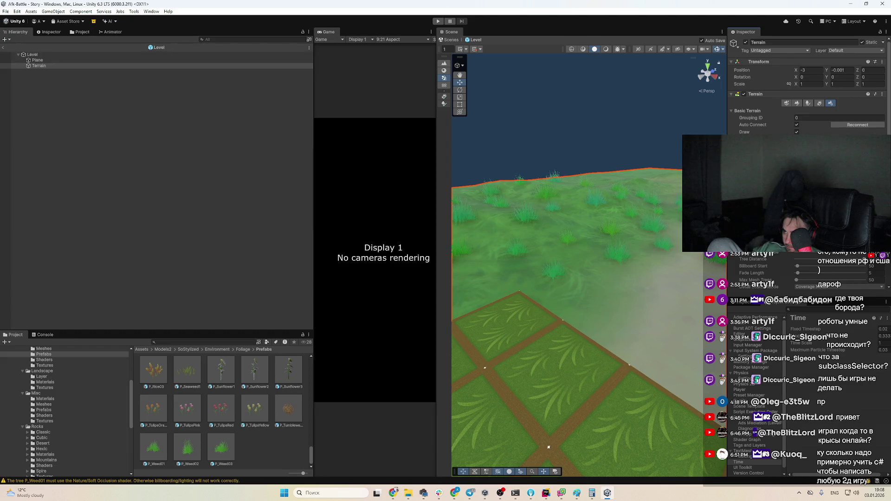
scroll(808, 93, "down", 2)
scroll(807, 93, "down", 3)
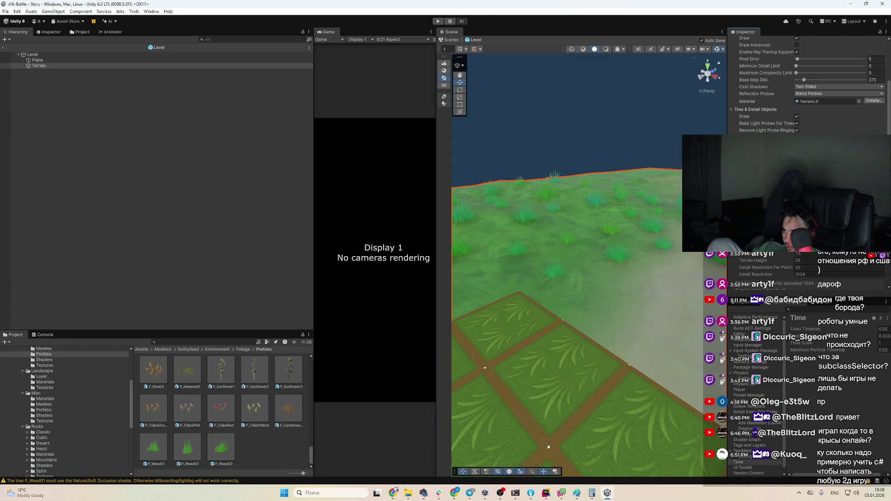
scroll(808, 93, "down", 3)
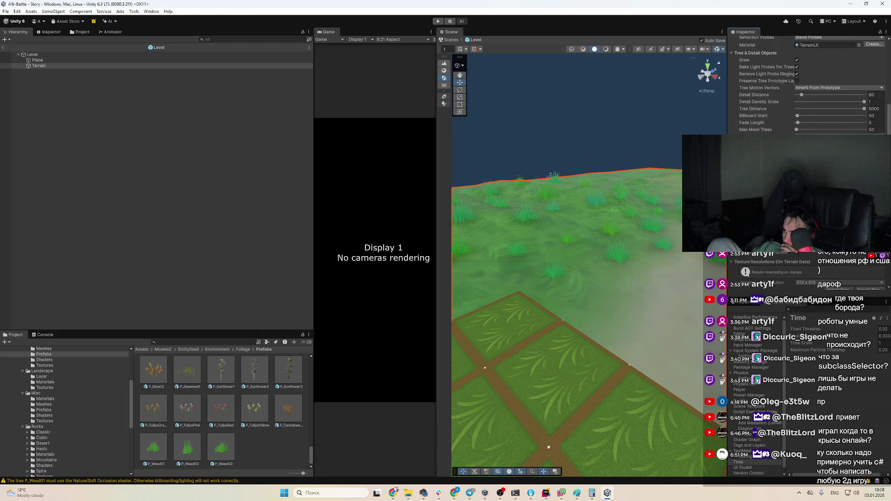
scroll(807, 93, "down", 1)
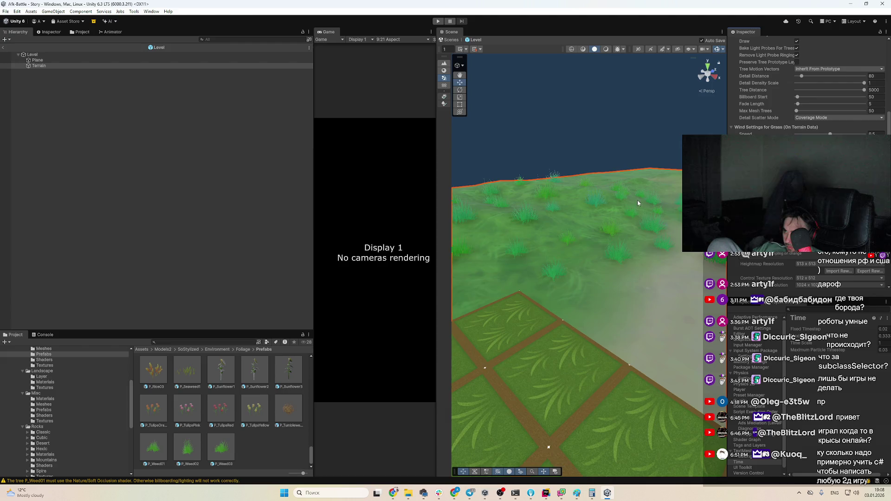
left_click_drag(636, 200, 641, 282)
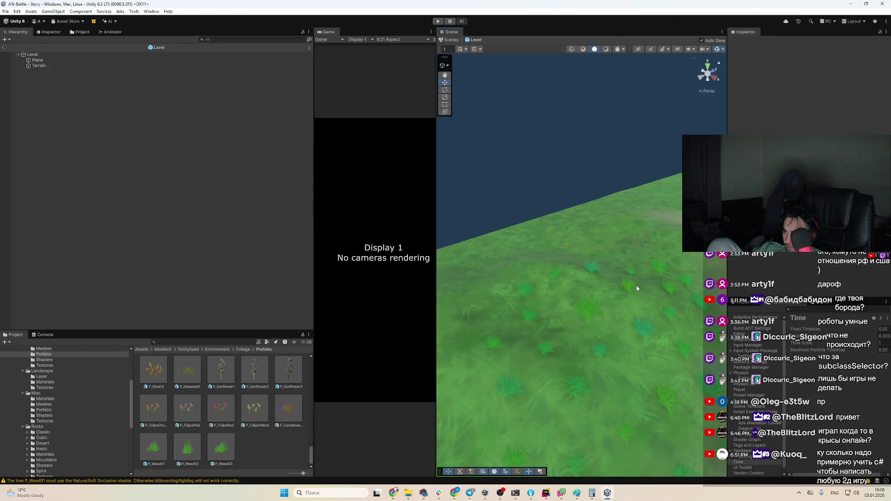
left_click(637, 288)
left_click(810, 104)
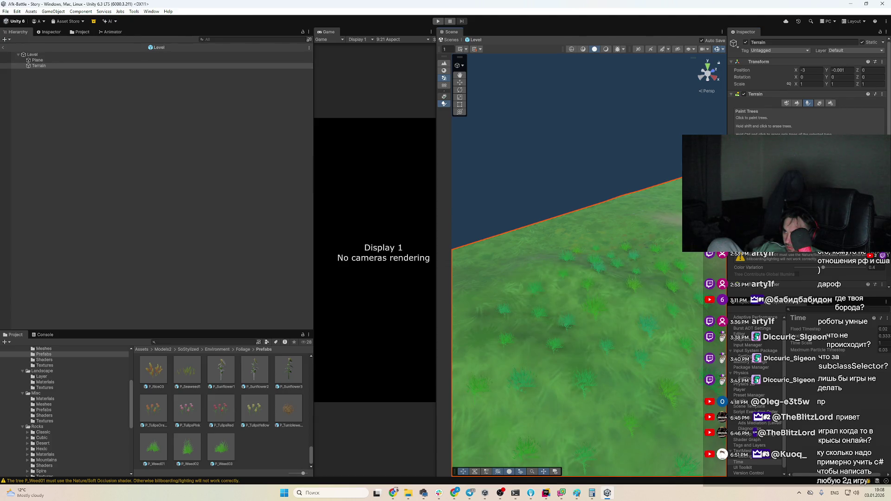
Open Terrain Settings and scroll through its options.
left_click(830, 103)
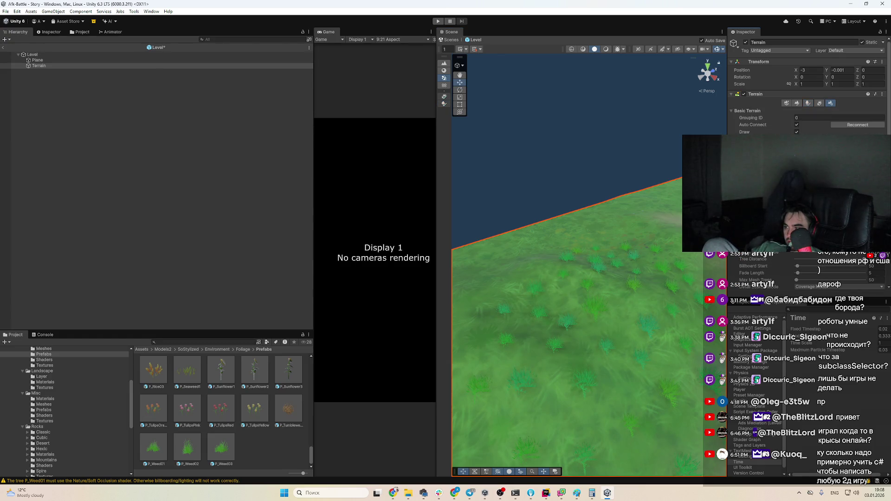
scroll(597, 258, "up", 3)
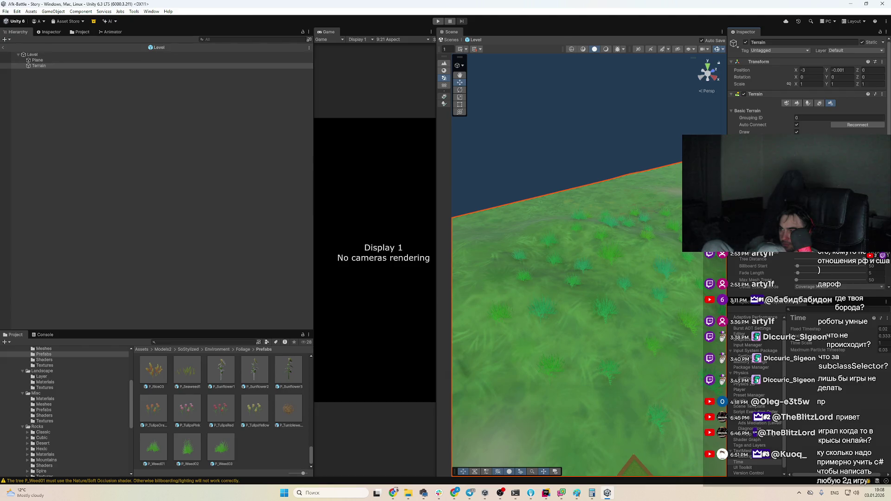
scroll(807, 93, "down", 2)
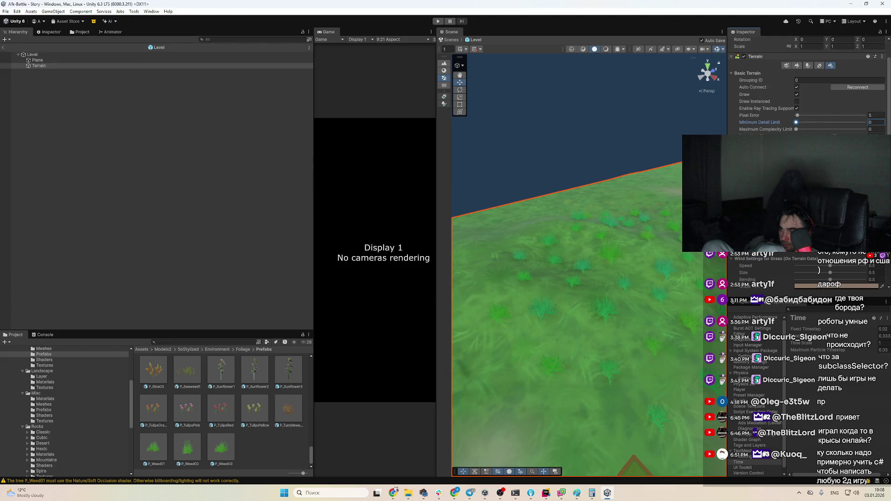
scroll(807, 93, "down", 1)
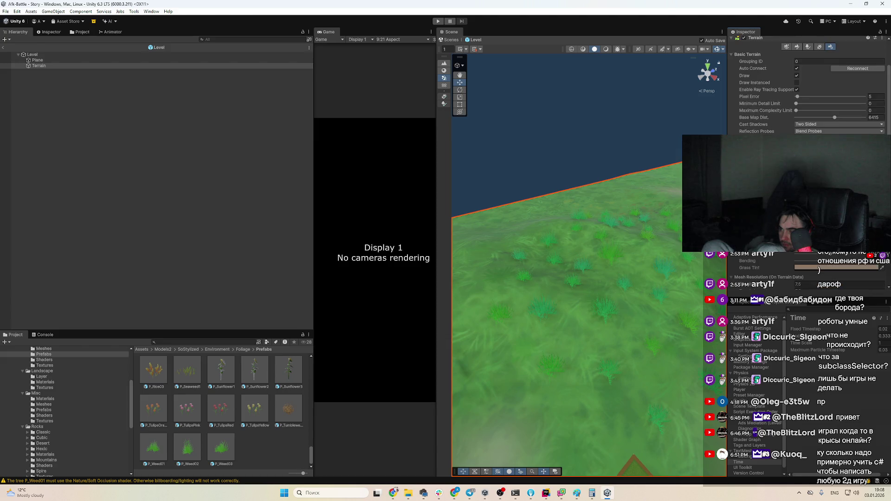
scroll(808, 93, "down", 1)
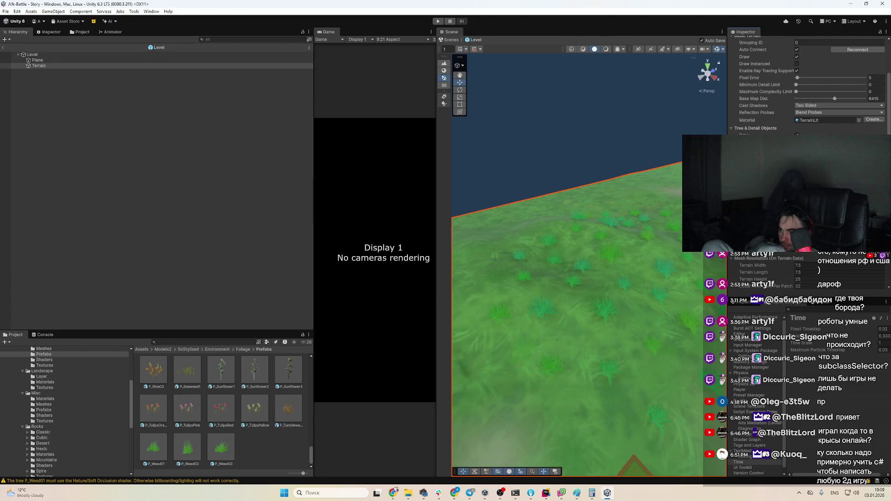
Reselect the terrain and reopen Terrain Settings, scrolling down to Tree & Detail Objects.
left_click(613, 301)
left_click(625, 306)
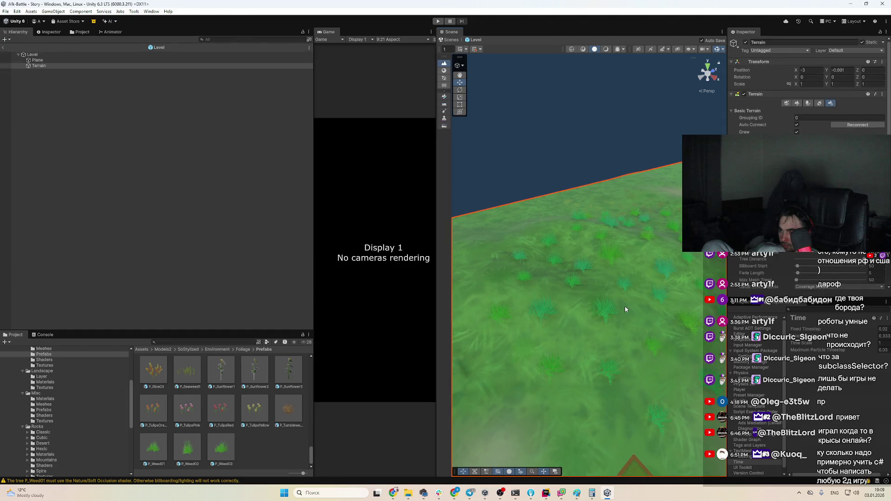
left_click(808, 103)
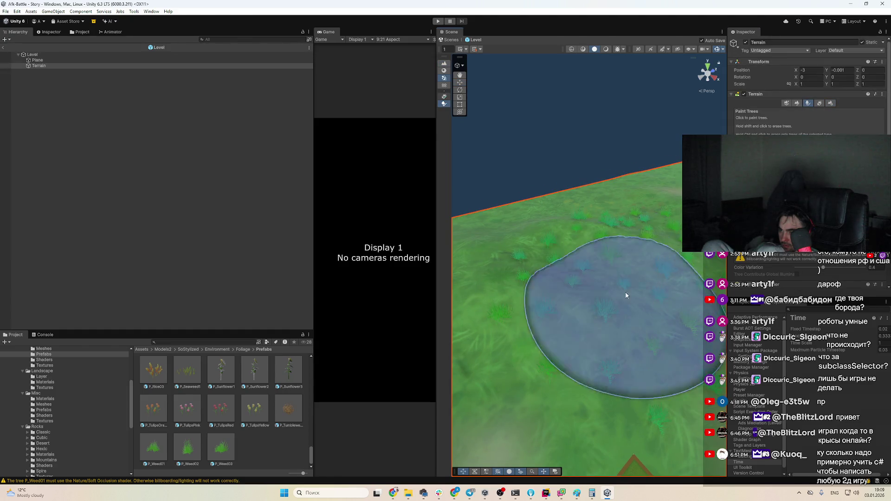
left_click(830, 103)
scroll(831, 103, "down", 3)
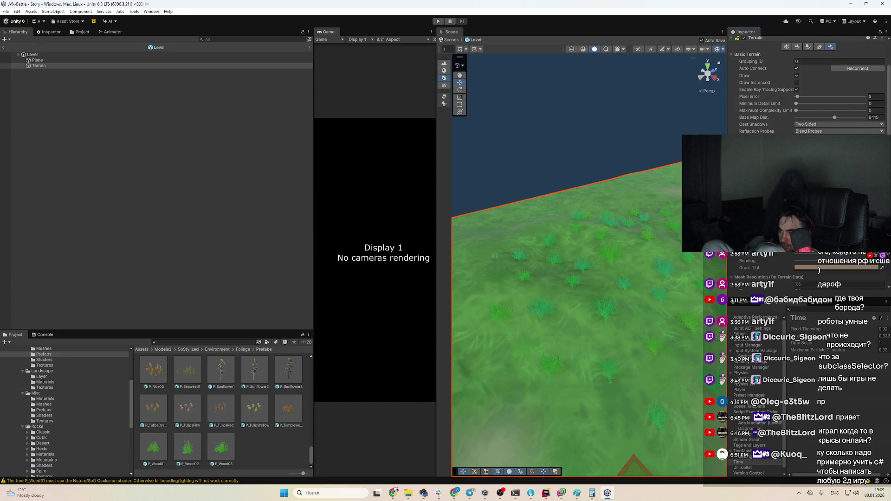
scroll(808, 88, "down", 3)
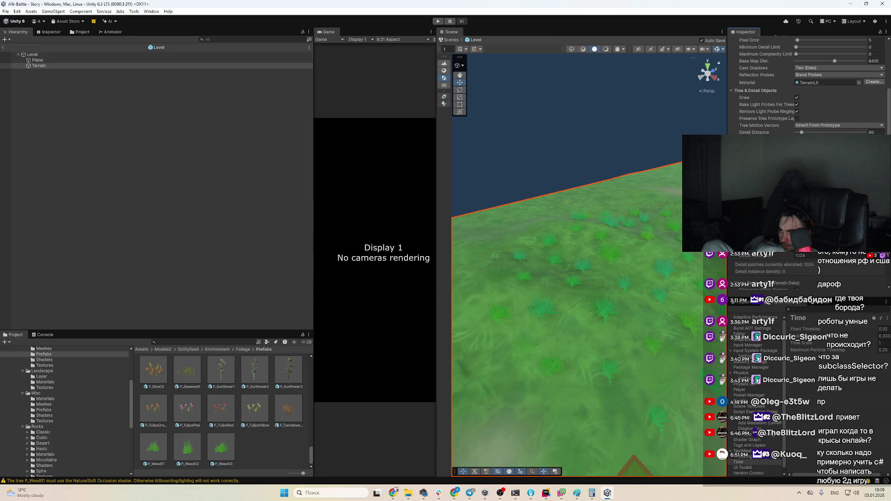
Cancel the Change Detail Scatter Mode dialog, keeping the current scatter mode.
left_click(490, 256)
scroll(808, 89, "down", 2)
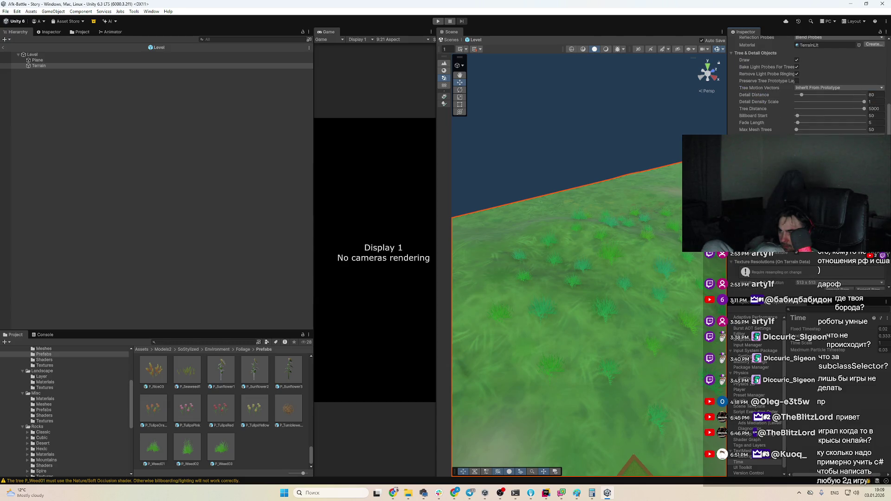
scroll(821, 109, "up", 8)
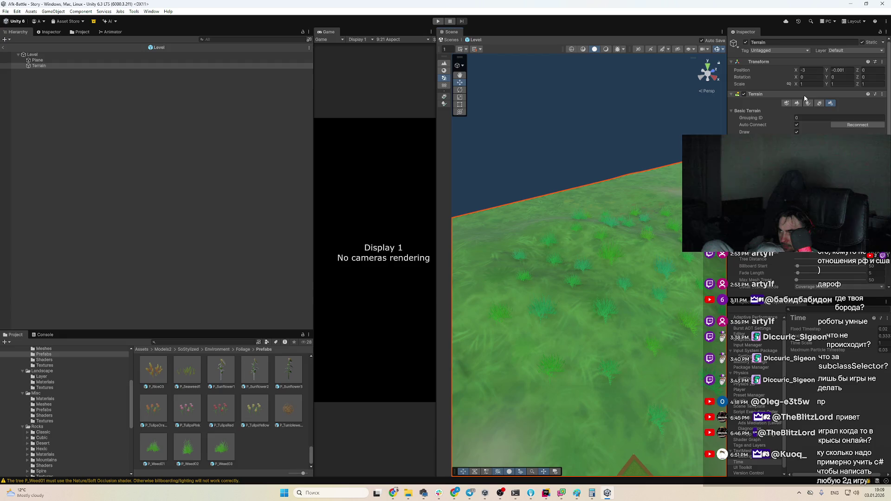
Edit a Tree & Detail Objects value in Terrain Settings and commit it with Enter.
left_click(808, 103)
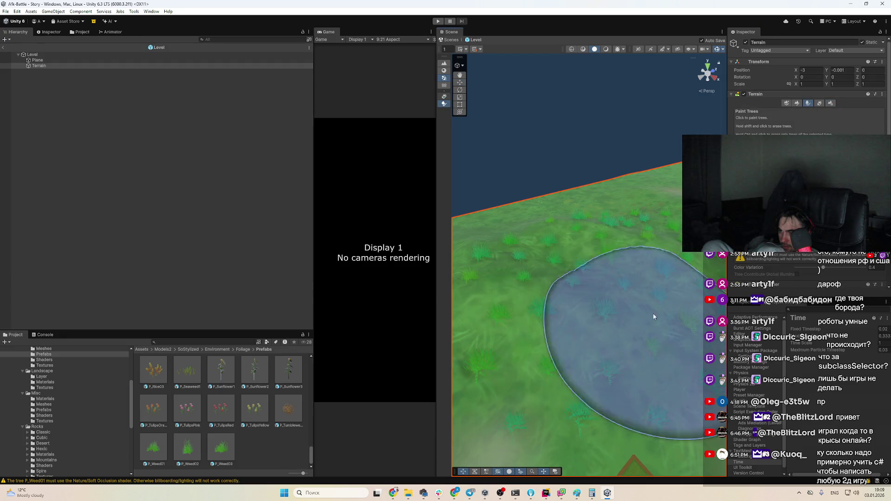
mouse_move(657, 311)
left_mouse_down()
mouse_move(595, 279)
mouse_move(636, 288)
left_mouse_up()
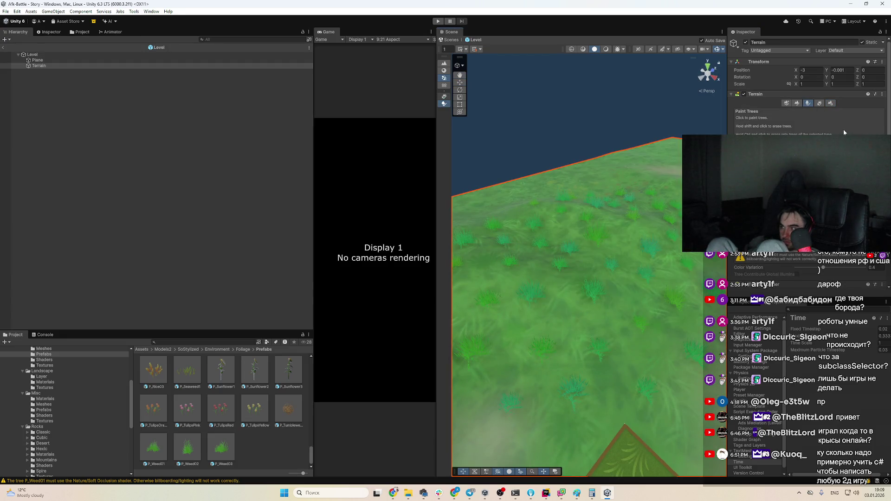
left_click(831, 103)
scroll(830, 107, "down", 5)
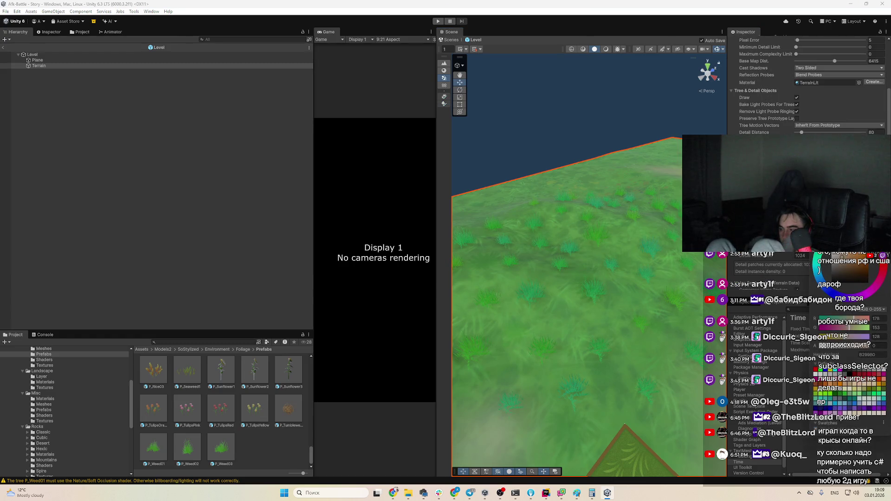
scroll(808, 274, "down", 3)
scroll(807, 270, "up", 2)
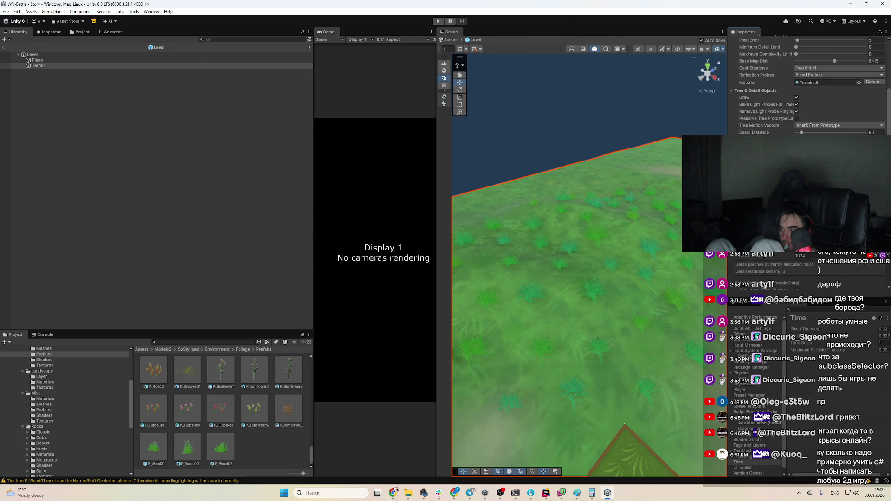
scroll(808, 269, "down", 3)
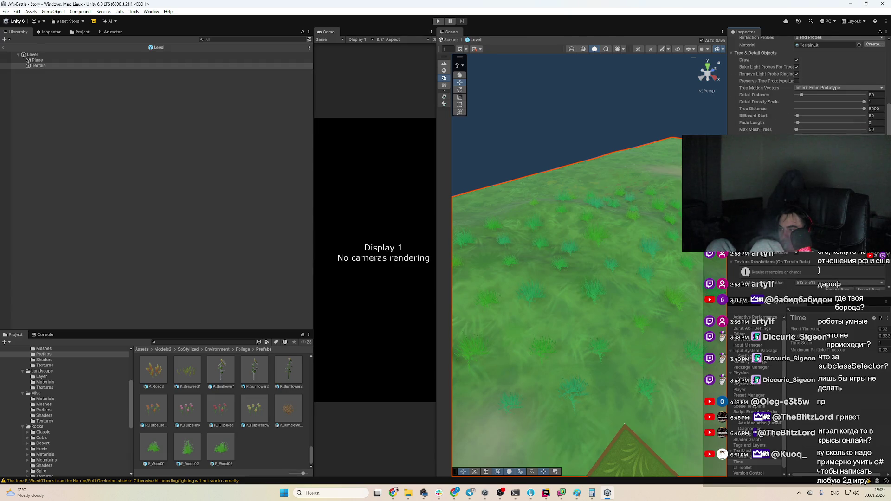
scroll(807, 269, "up", 2)
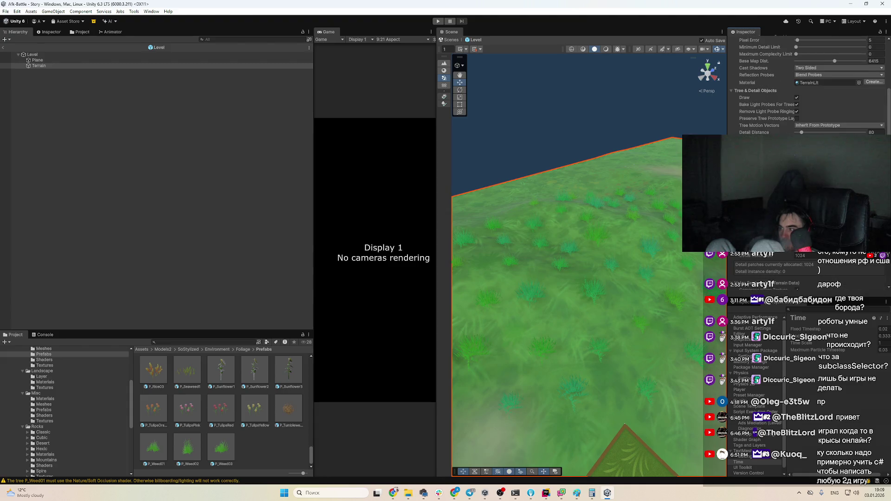
key("Return")
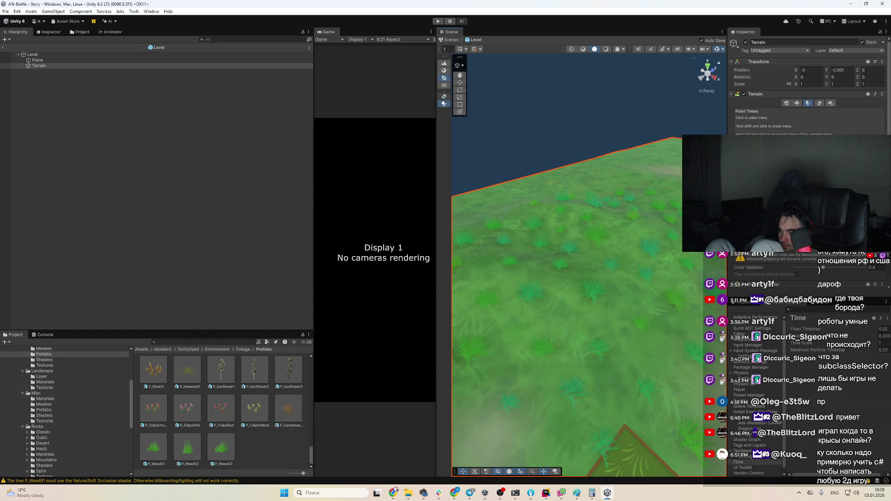
Alternate between Paint Trees and Terrain Settings to review the denser grass.
left_click(831, 103)
scroll(812, 102, "down", 10)
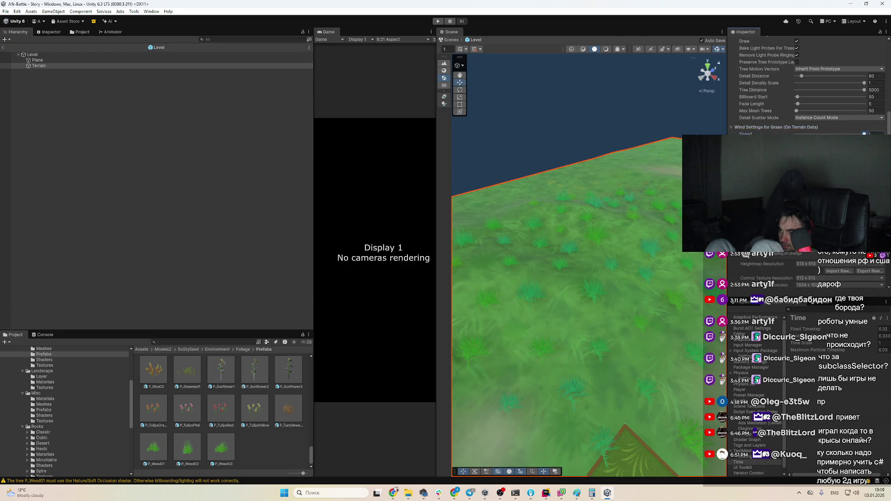
left_click(444, 103)
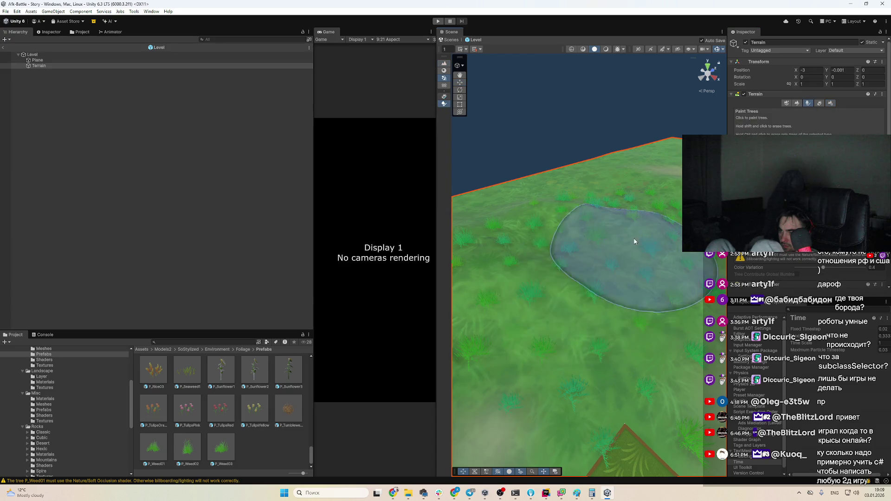
left_click(830, 103)
scroll(812, 103, "down", 2)
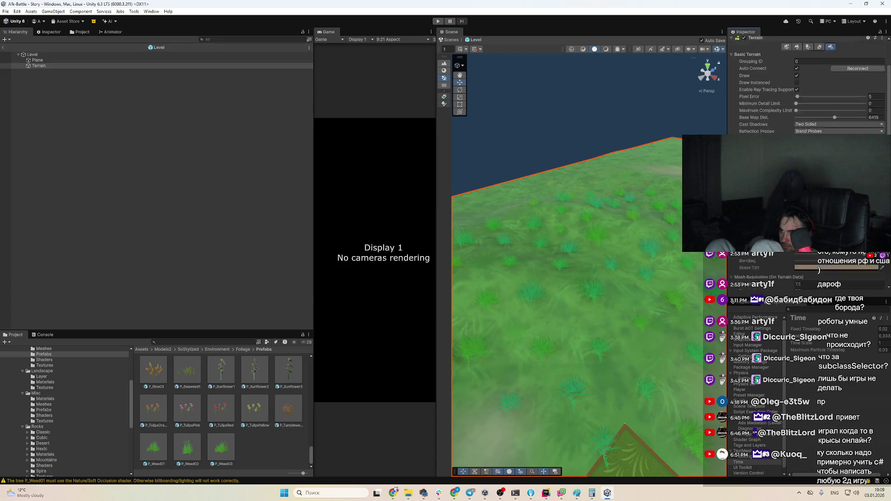
scroll(807, 93, "down", 3)
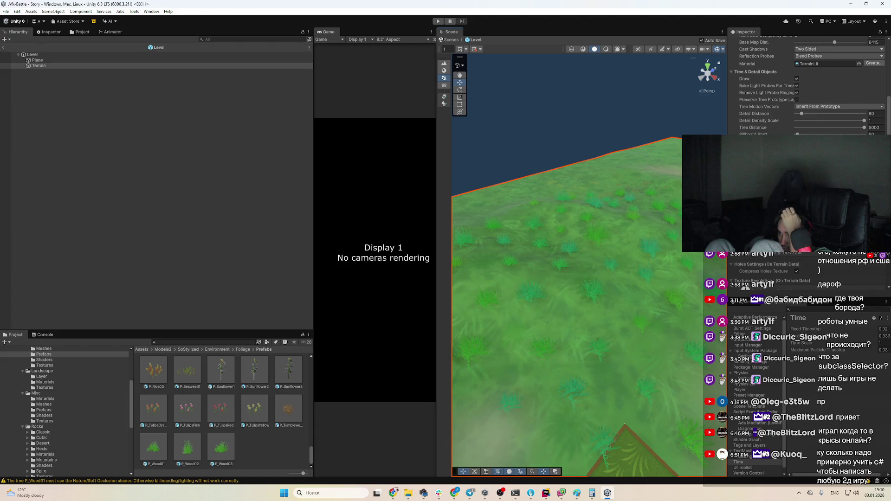
scroll(797, 77, "up", 5)
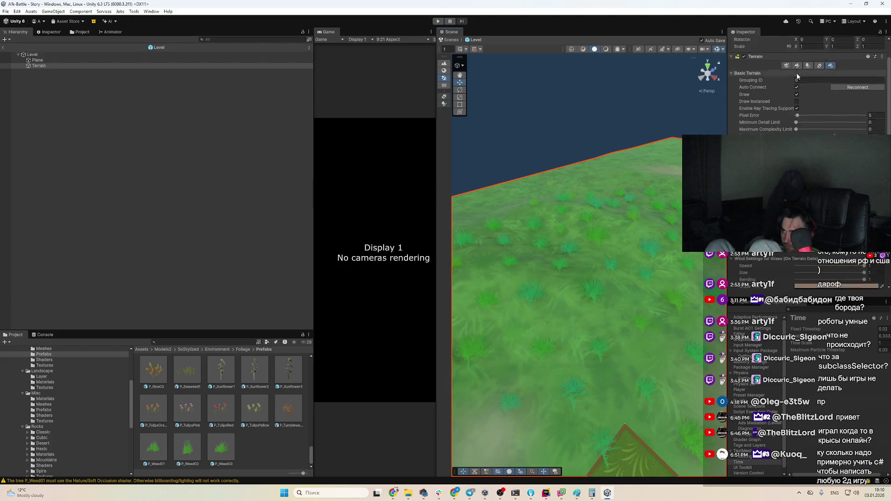
scroll(798, 76, "up", 1)
Briefly switch to the Move tool (W), then reselect Paint Trees.
left_click(808, 84)
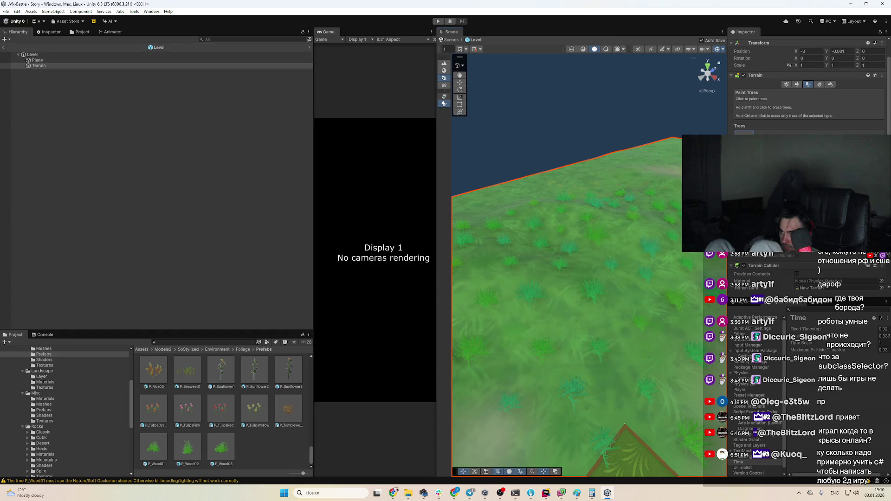
scroll(650, 238, "down", 3)
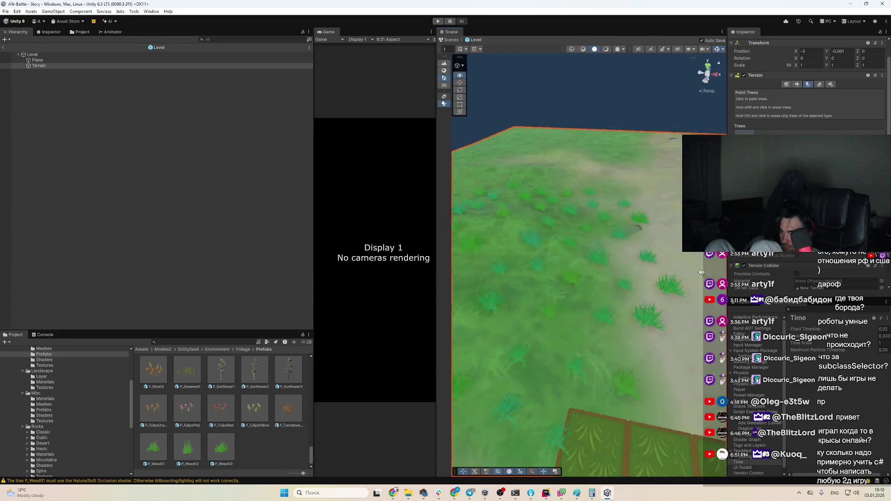
scroll(607, 223, "down", 1)
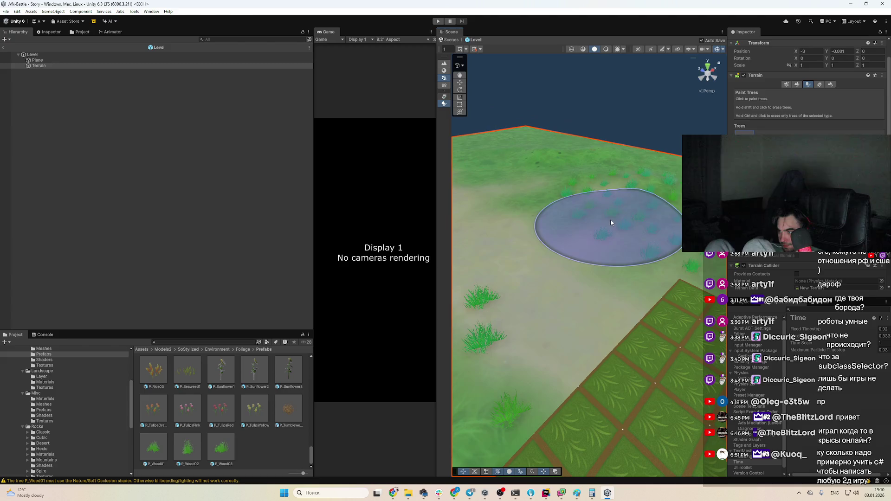
key("w")
scroll(784, 258, "down", 10)
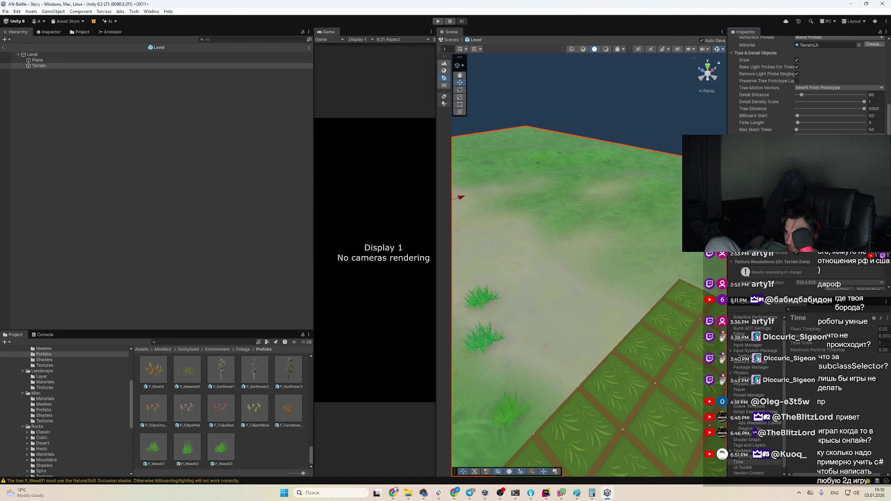
scroll(567, 263, "down", 3)
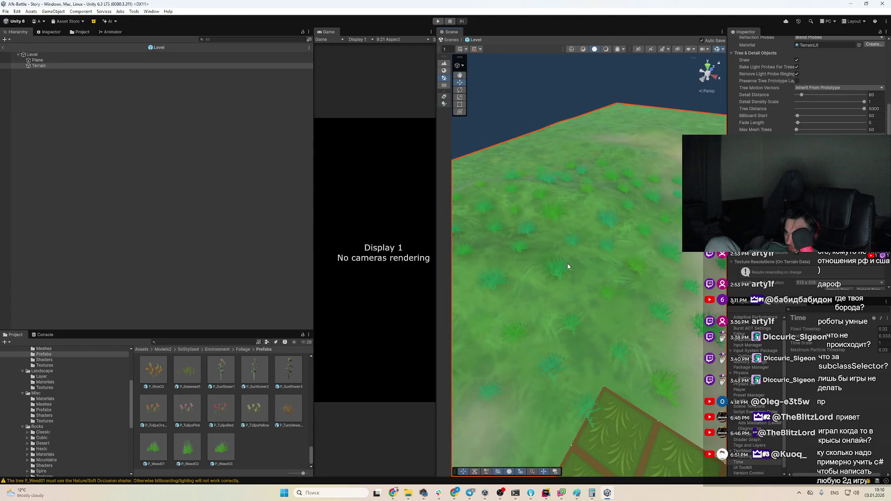
scroll(807, 56, "up", 10)
left_click(808, 103)
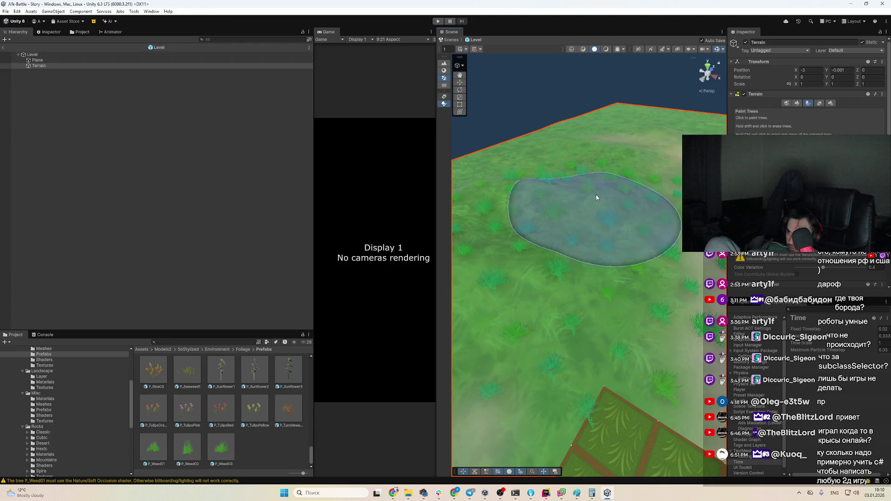
Set the terrain's Detail Resolution to 3456 and save the Level scene.
left_click(830, 103)
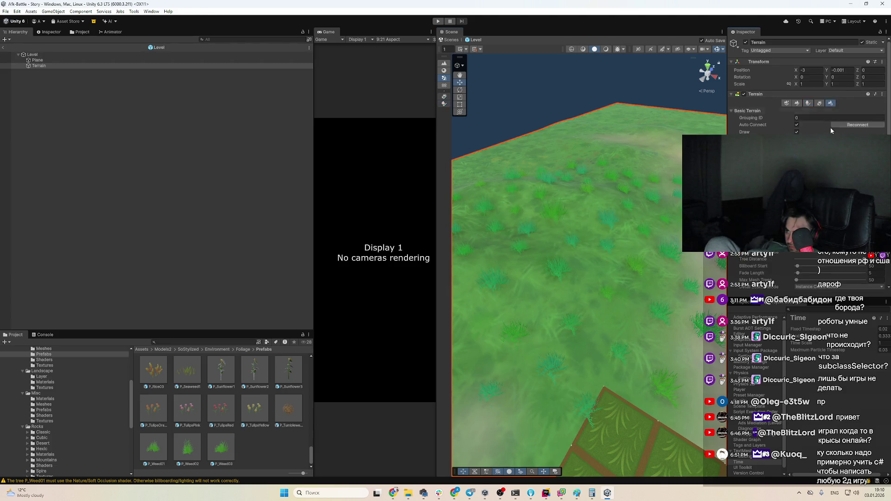
scroll(808, 93, "down", 3)
key("Return")
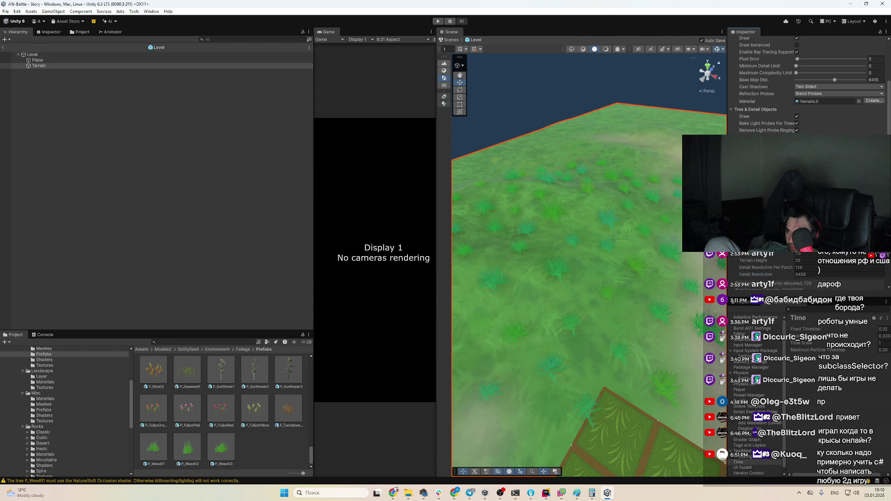
scroll(808, 264, "down", 2)
scroll(807, 264, "up", 2)
scroll(807, 264, "down", 2)
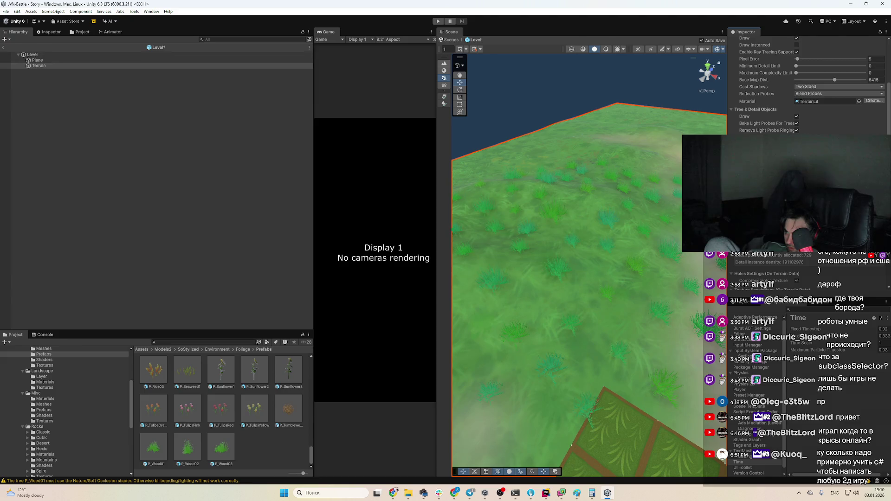
key("ctrl+s")
scroll(763, 106, "up", 3)
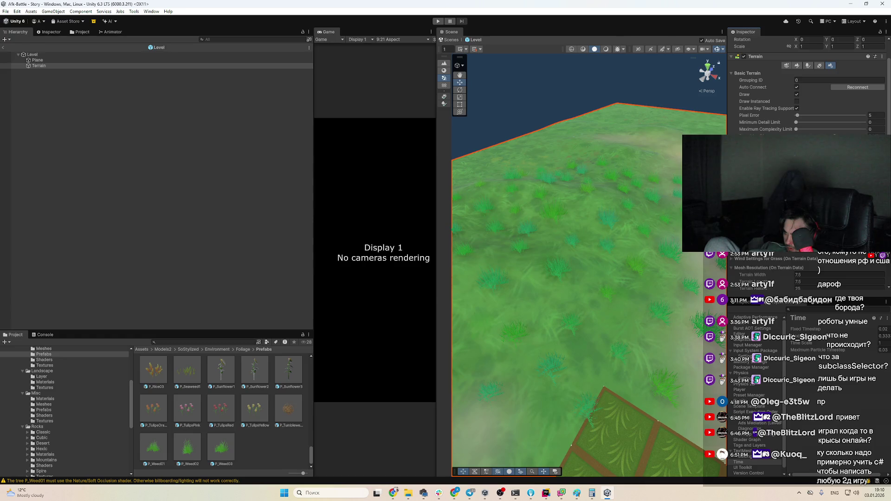
Alternate between Paint Trees with P_Weed01 and Terrain Settings to check the dense grass.
left_click(809, 65)
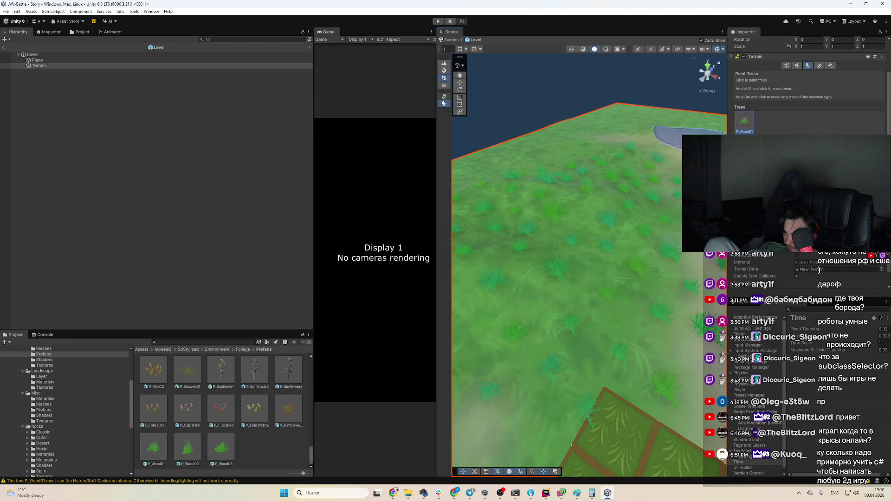
left_click(831, 65)
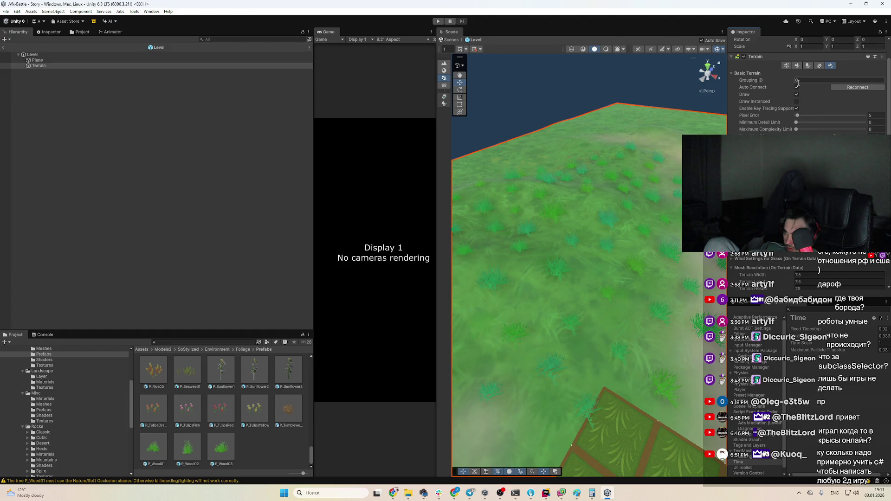
scroll(797, 81, "down", 3)
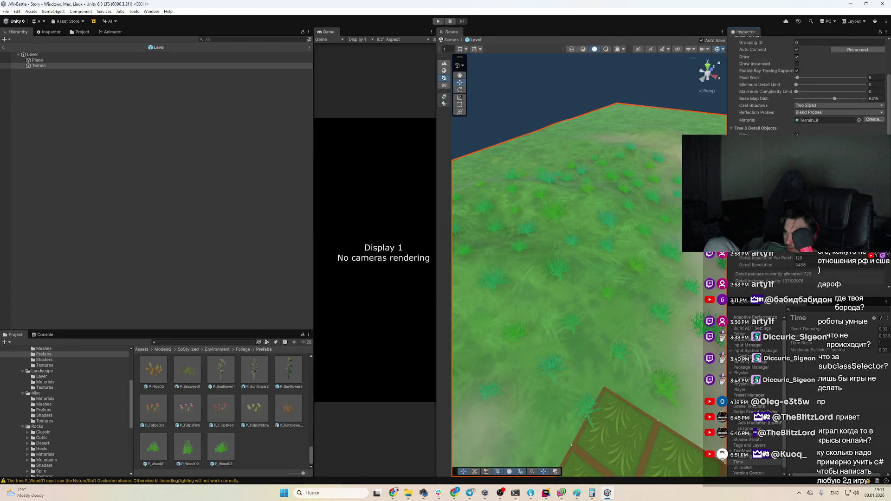
scroll(816, 83, "up", 5)
left_click(855, 107)
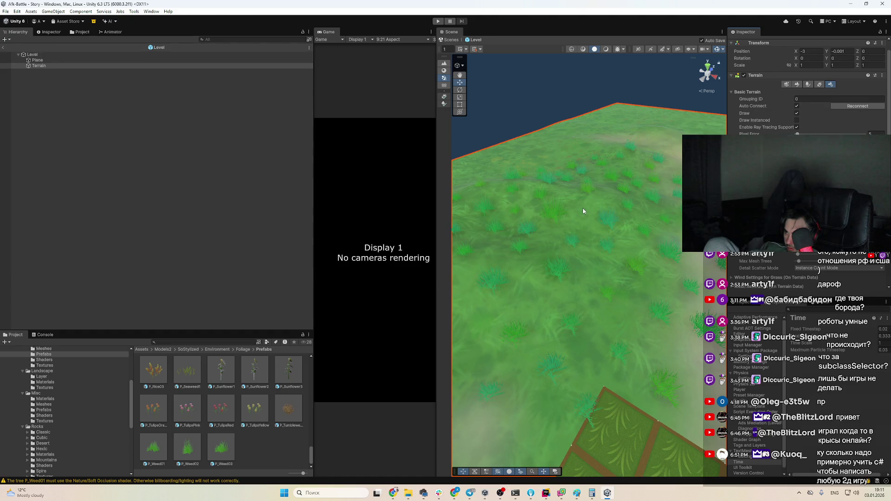
left_click(808, 84)
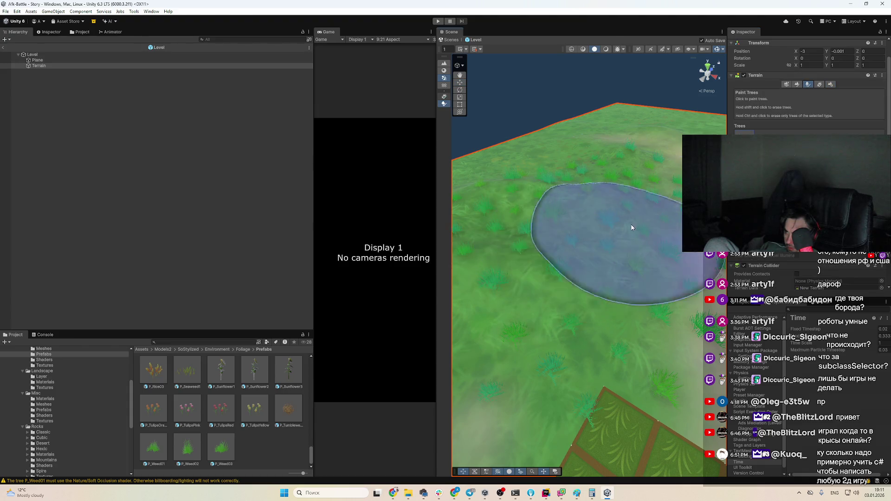
left_click(830, 84)
scroll(807, 139, "down", 5)
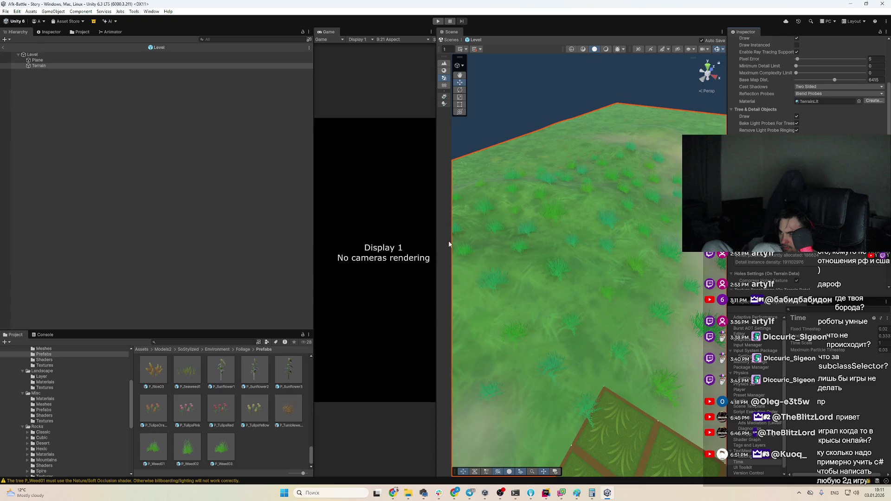
scroll(800, 95, "up", 10)
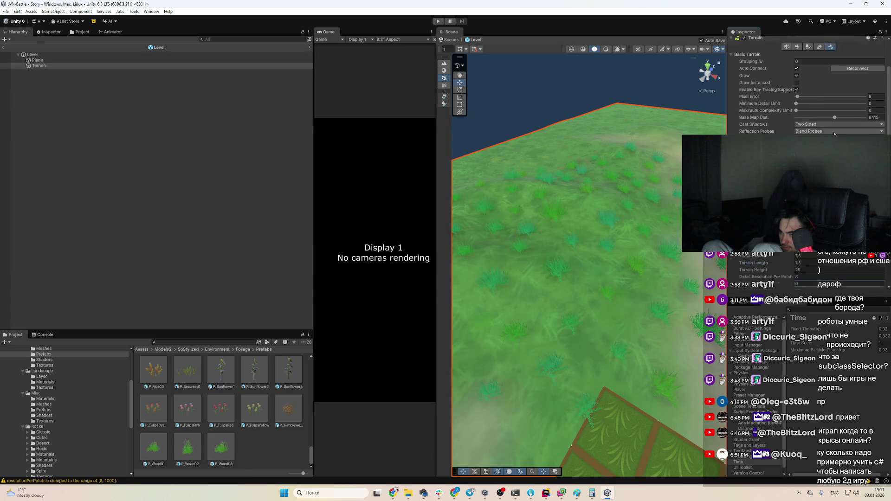
Return to Paint Trees and orbit low over the grassy terrain.
left_click(808, 103)
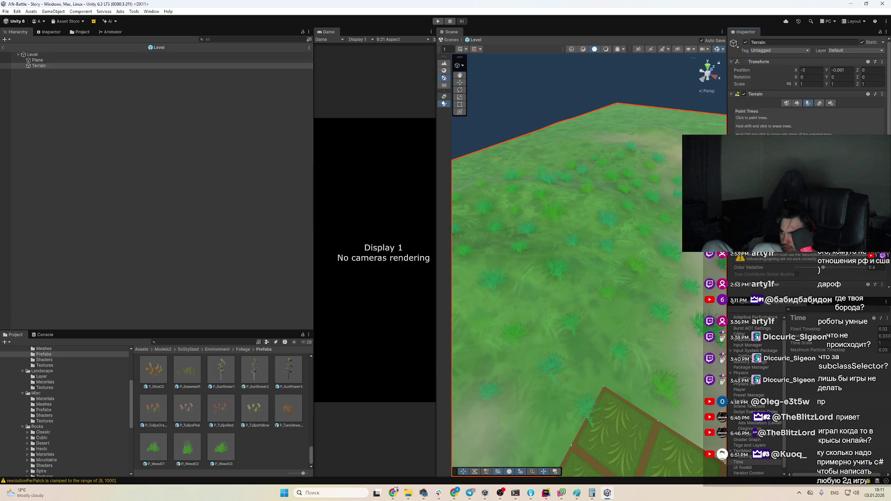
left_click_drag(603, 195, 557, 209)
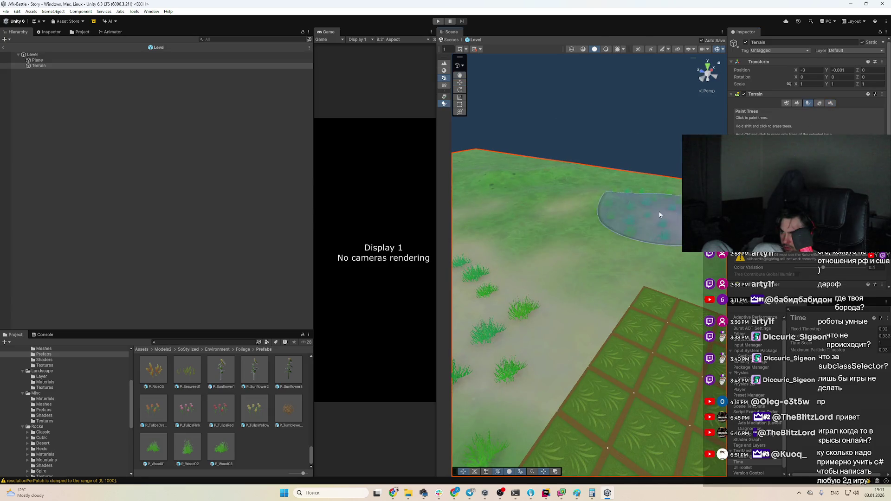
mouse_move(618, 209)
left_mouse_down()
mouse_move(665, 249)
mouse_move(621, 246)
left_mouse_up()
left_click(830, 103)
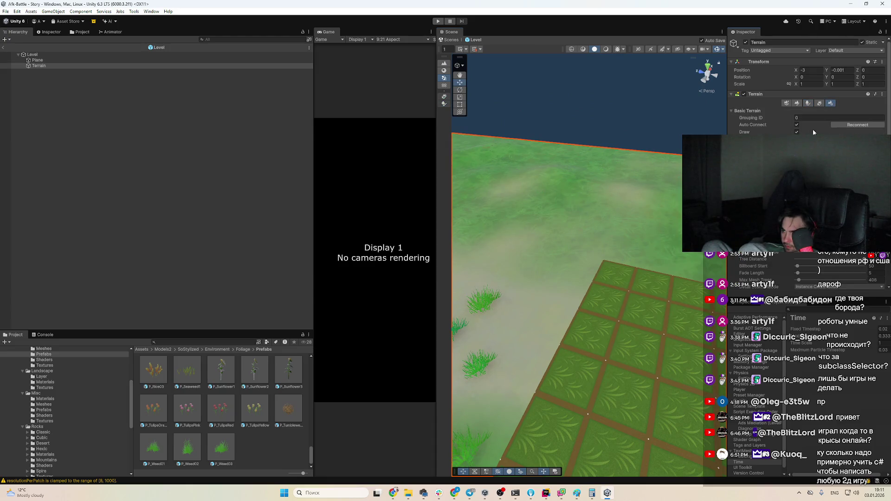
left_click(808, 103)
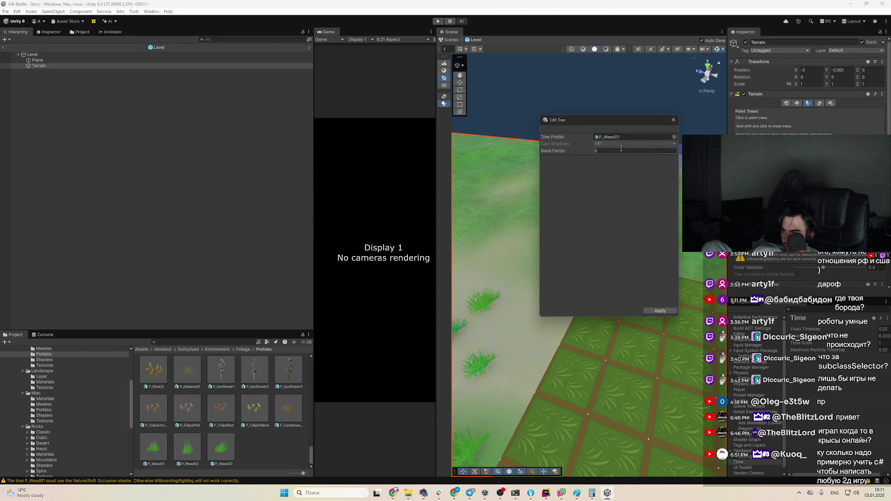
Check P_Weed01's Bend Factor in Edit Trees, then reopen Terrain Settings at Tree & Detail Objects.
left_click(595, 150)
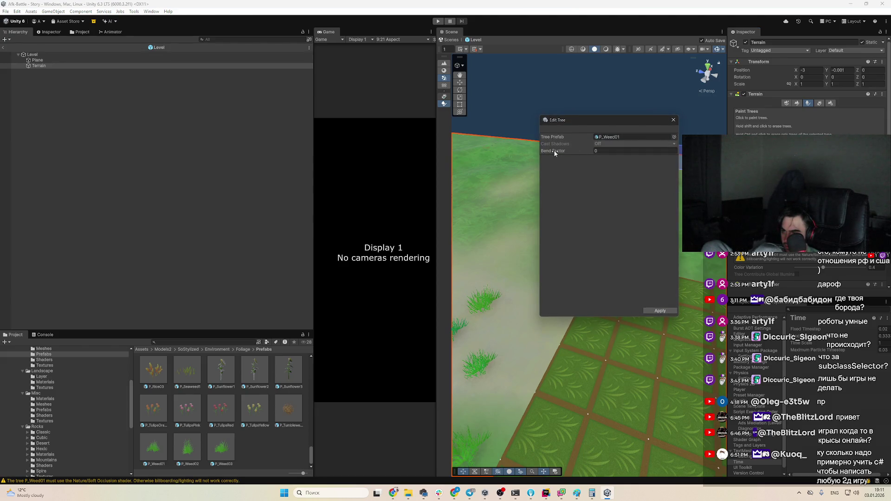
left_click(674, 119)
left_click(830, 103)
scroll(833, 122, "down", 15)
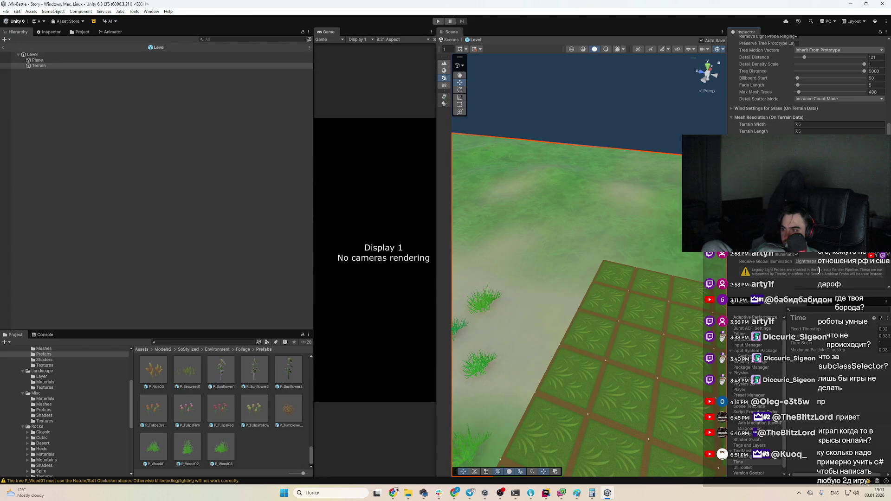
Scroll through Mesh Resolution, Holes and Texture Resolutions, then frame the whole grass-covered terrain.
scroll(819, 270, "down", 1)
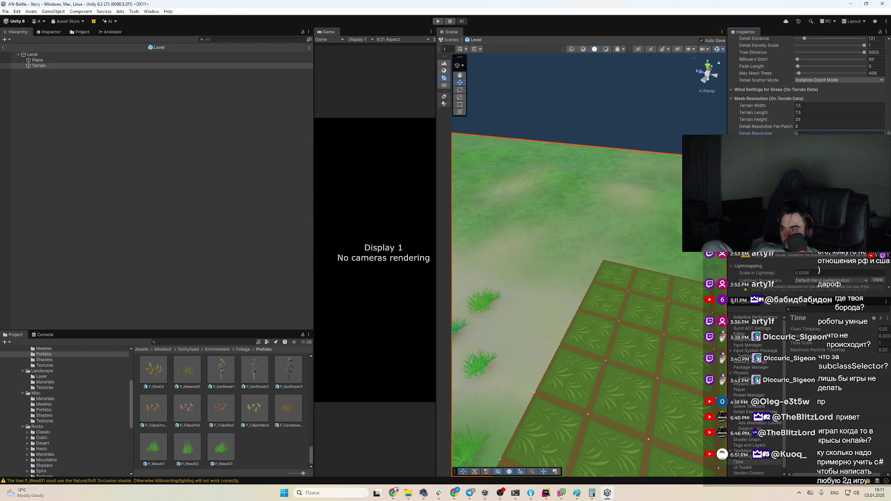
scroll(819, 271, "down", 3)
scroll(819, 271, "down", 1)
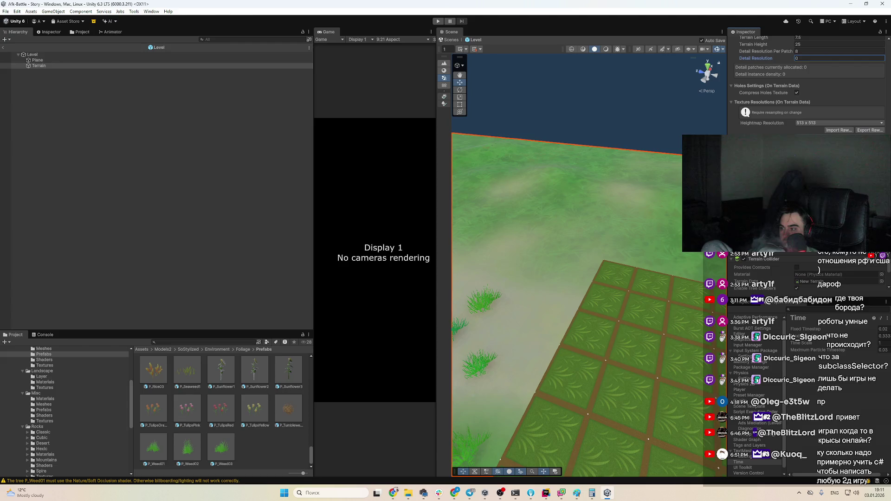
scroll(818, 271, "down", 1)
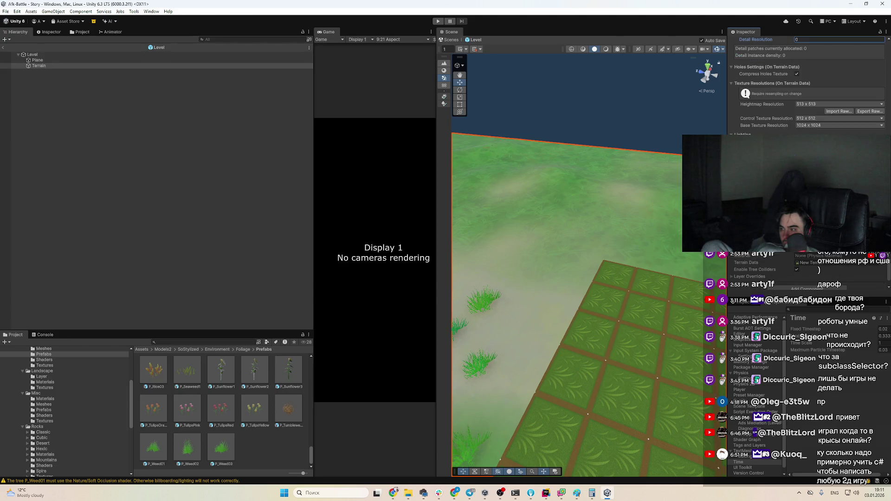
scroll(818, 271, "up", 12)
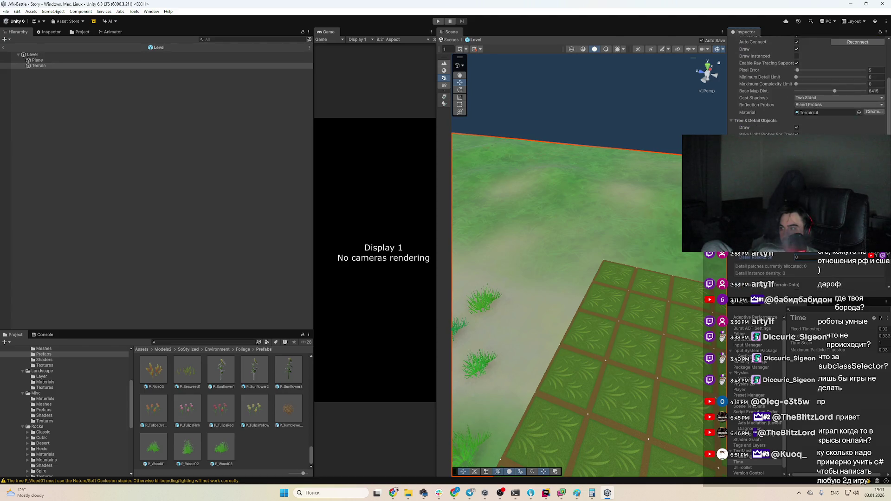
scroll(818, 271, "up", 2)
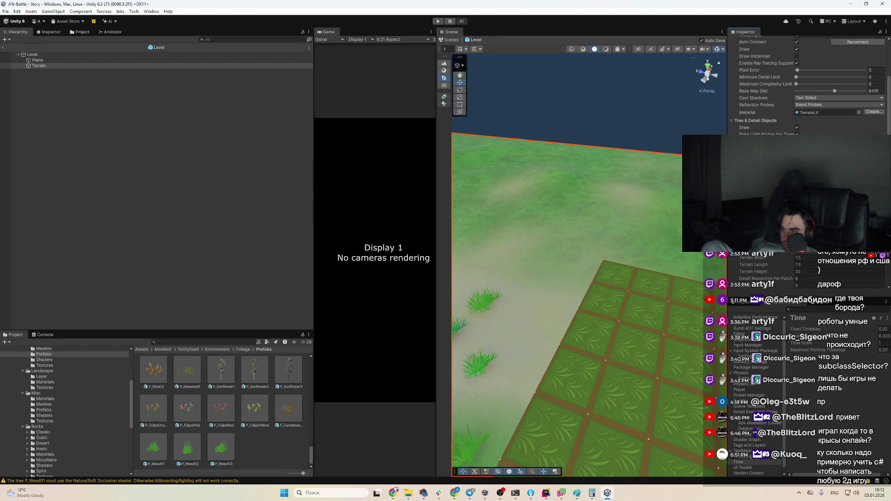
scroll(474, 203, "down", 3)
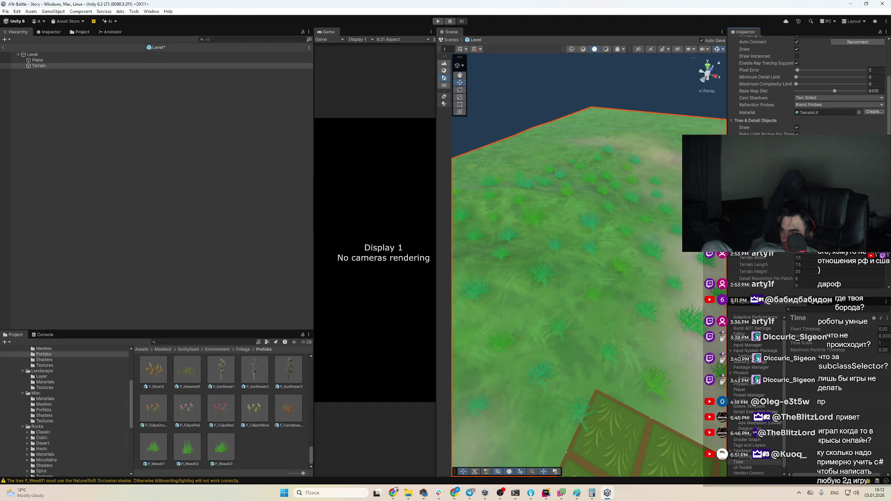
Toggle from Paint Trees to the Move tool and back, zoom in, then switch to Terrain Settings.
left_click(444, 104)
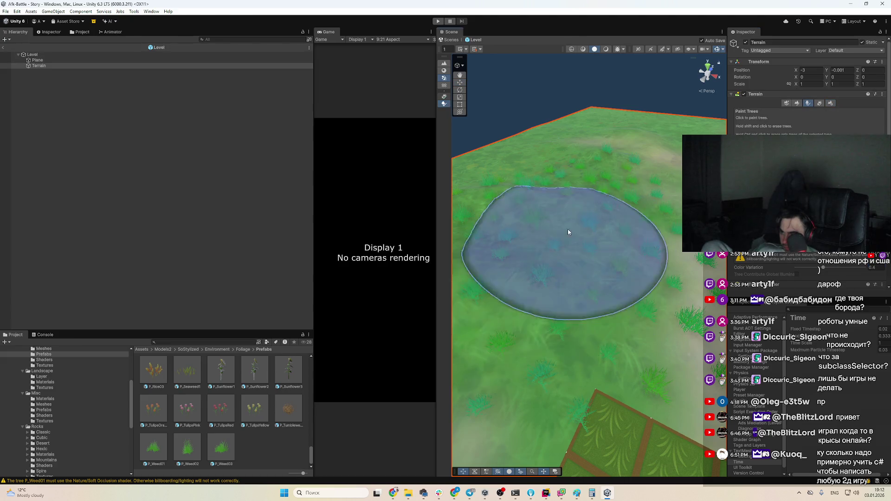
key("w")
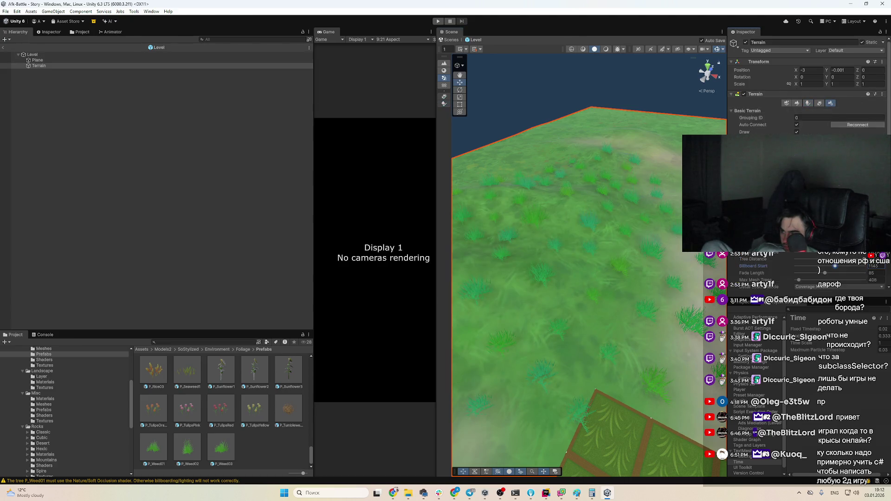
scroll(807, 83, "down", 3)
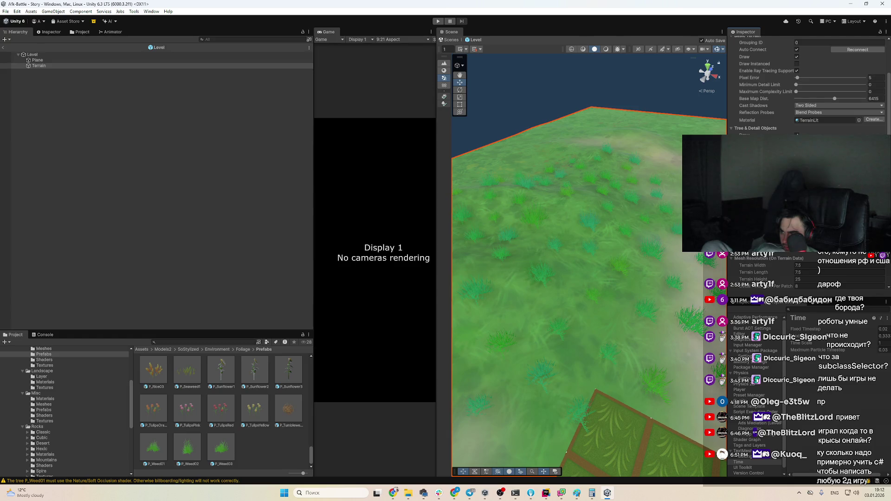
scroll(808, 93, "up", 5)
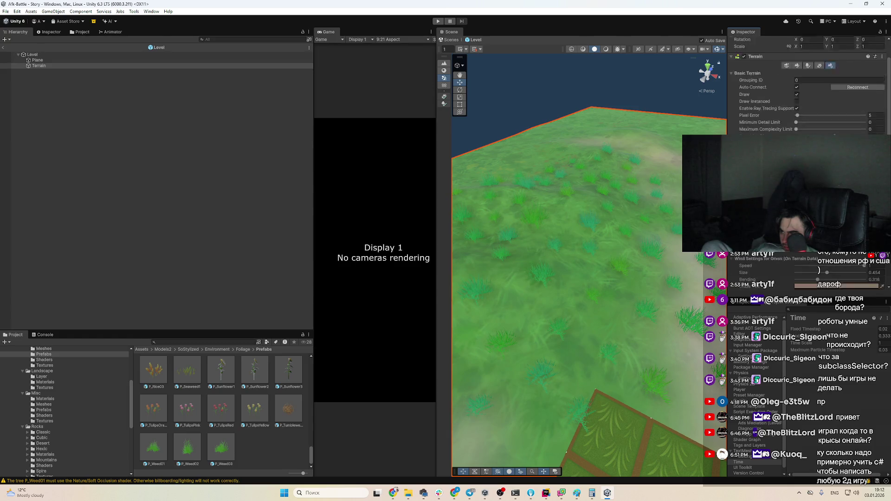
left_click(808, 103)
scroll(575, 222, "down", 5)
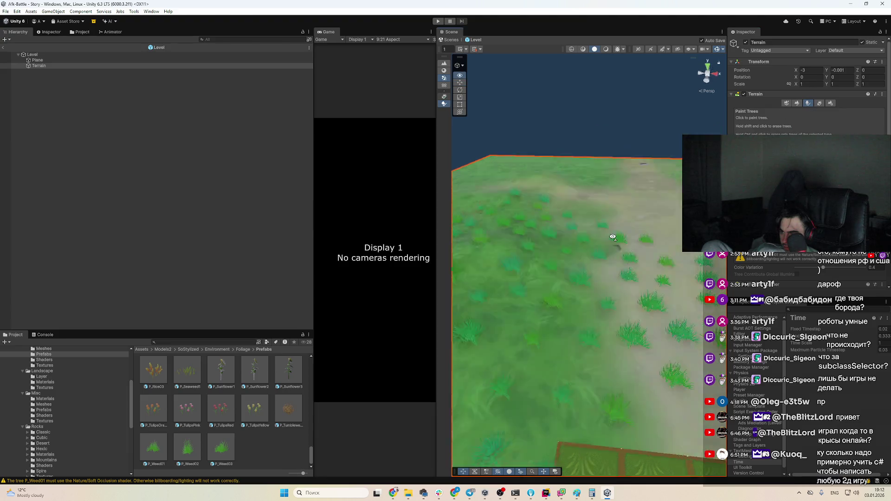
scroll(680, 259, "up", 2)
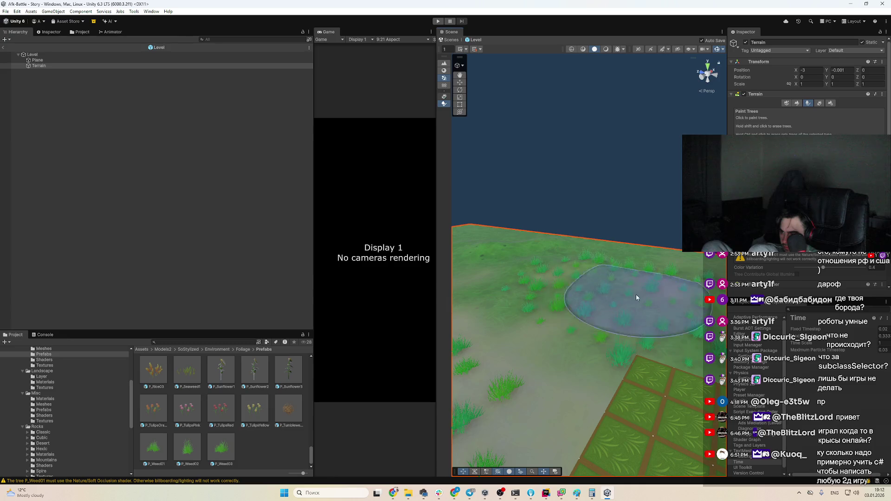
left_click(830, 103)
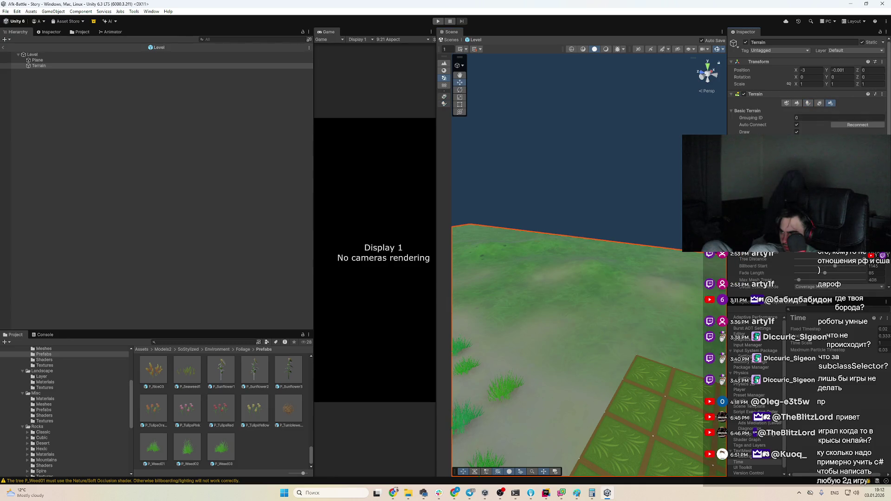
Set Detail Distance to 332, save the scene, and return to Tree & Detail Objects.
scroll(807, 86, "down", 2)
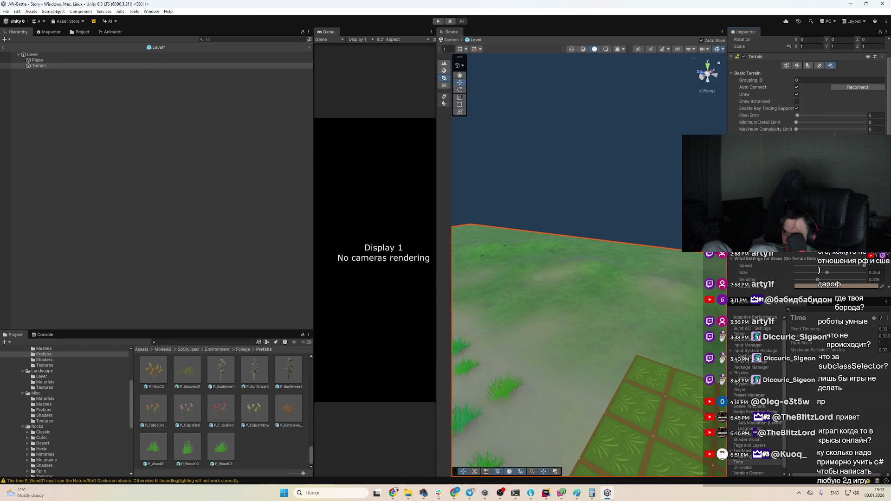
key("ctrl+s")
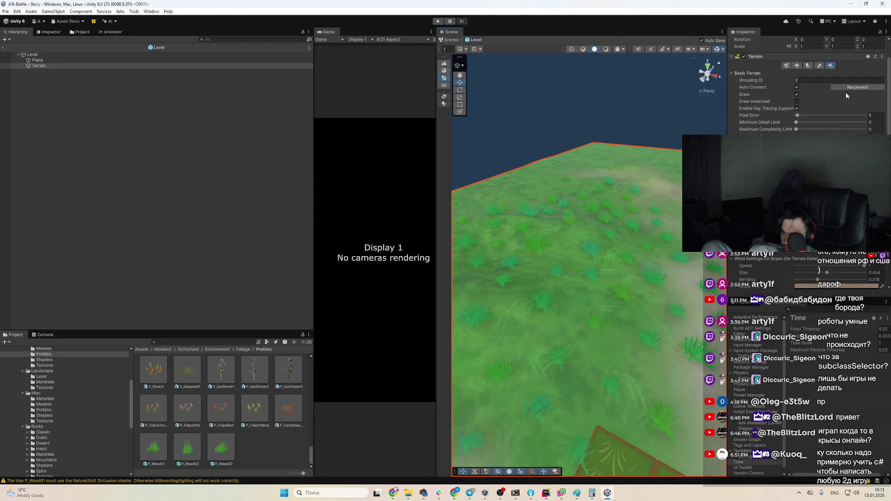
left_click(810, 66)
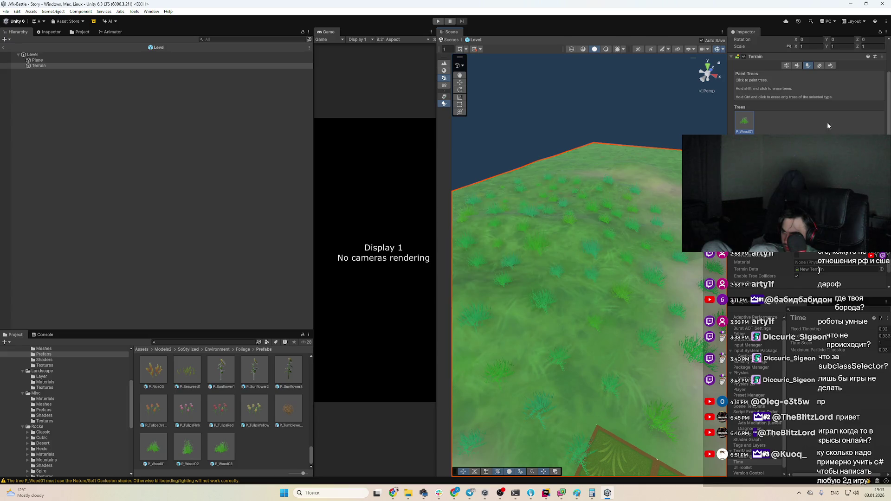
left_click(830, 66)
scroll(807, 93, "down", 10)
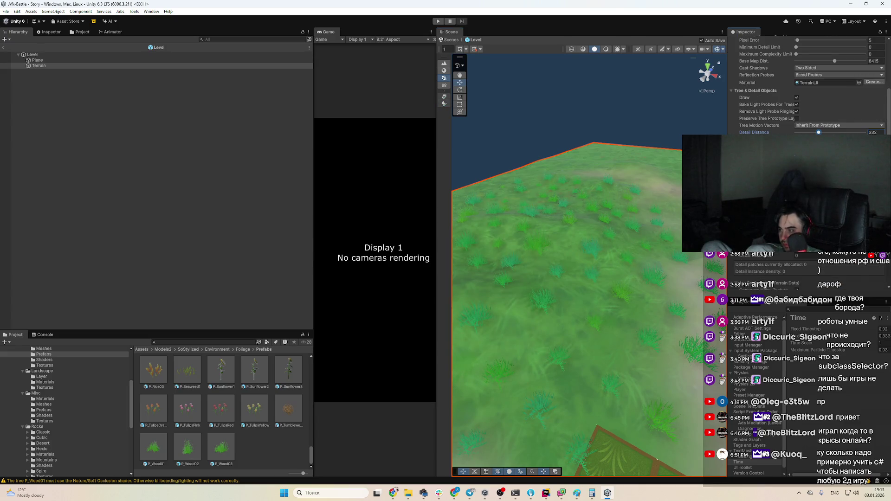
Confirm the Detail Distance, zoom out and in over the grass, then open Set Height (0.21).
key("Up")
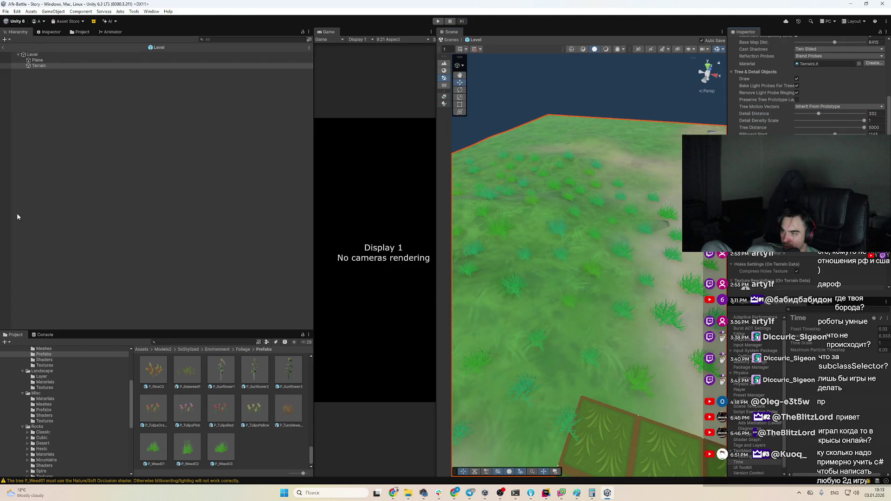
scroll(616, 313, "down", 5)
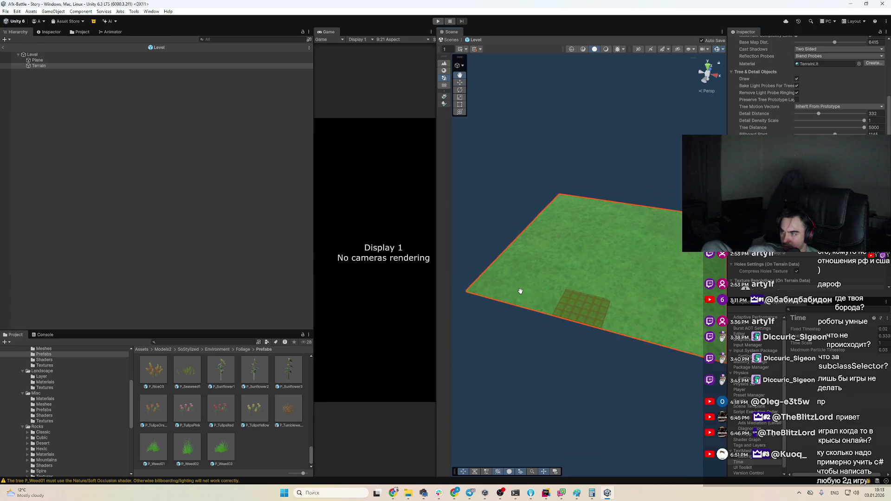
scroll(517, 292, "up", 10)
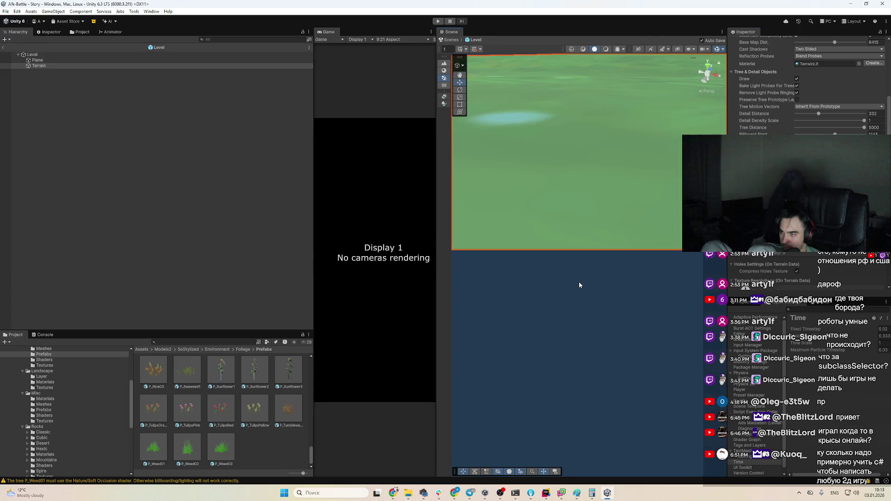
scroll(579, 284, "down", 3)
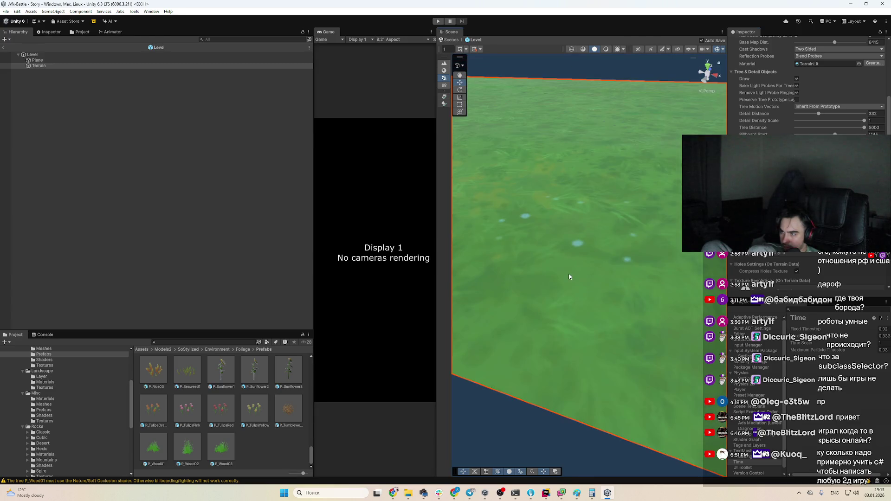
scroll(651, 225, "up", 3)
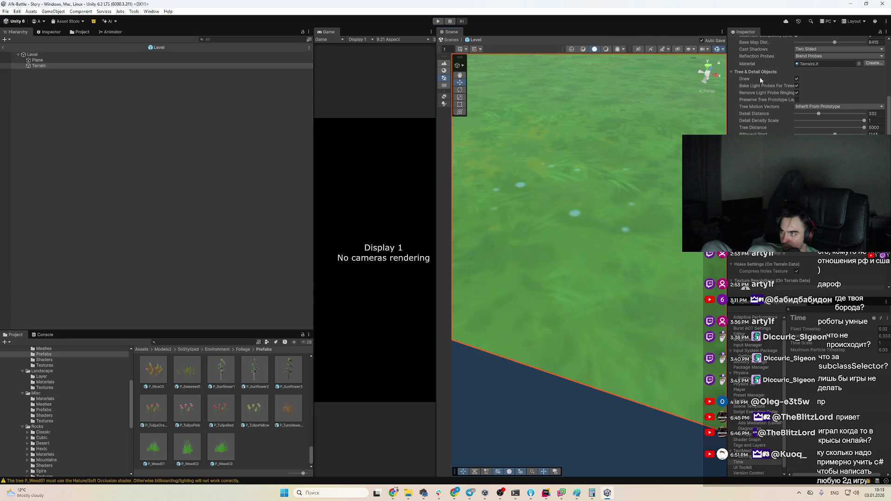
scroll(760, 80, "up", 10)
left_click(797, 88)
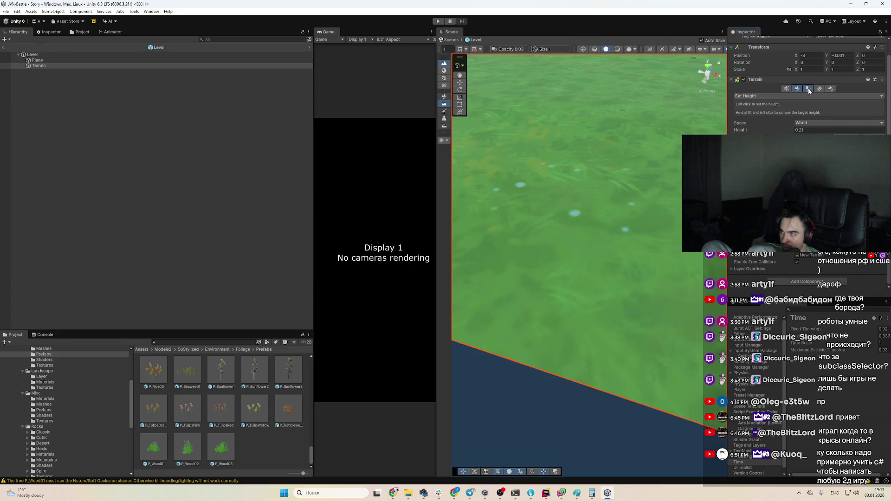
Paint P_Weed01 weed tufts across the terrain with single clicks and a brush drag.
left_click(808, 88)
scroll(604, 165, "down", 3)
left_click(604, 167)
scroll(651, 176, "down", 3)
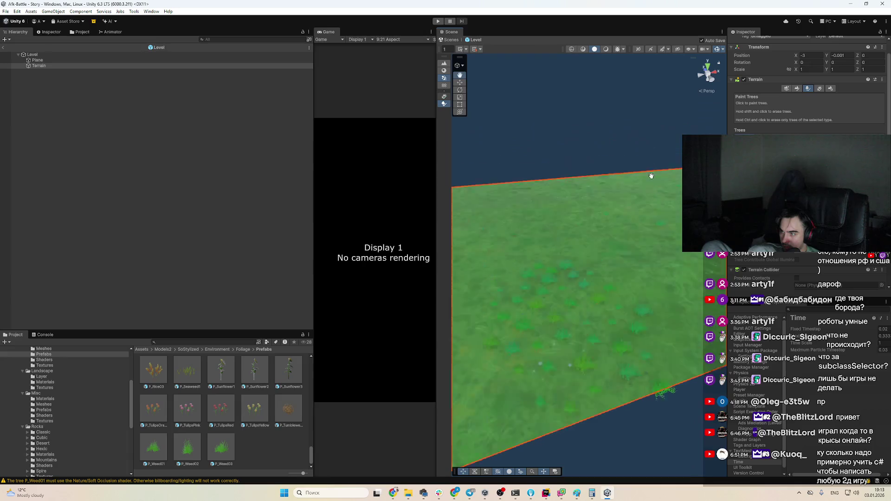
scroll(651, 176, "up", 1)
left_click_drag(617, 388, 686, 352)
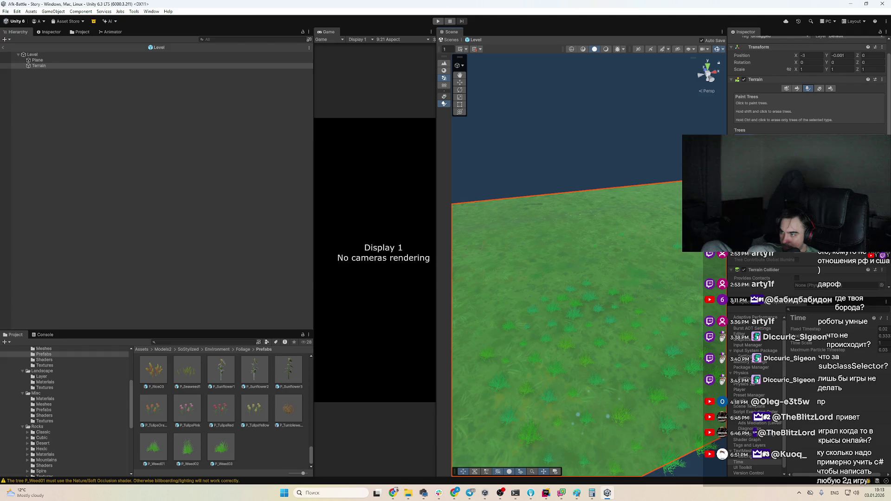
scroll(833, 266, "down", 2)
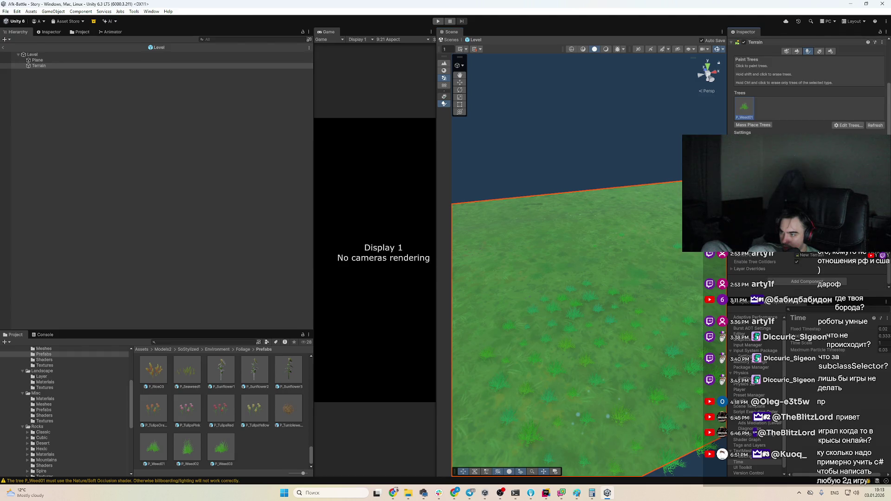
left_click_drag(483, 333, 510, 320)
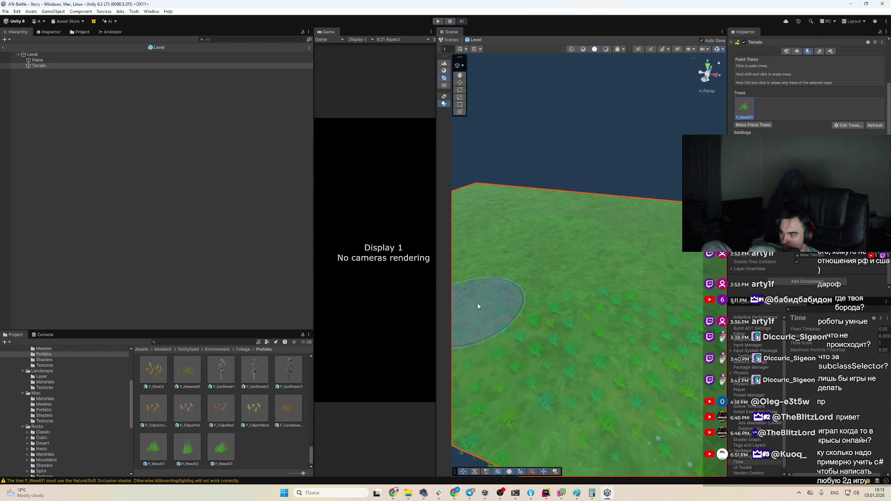
scroll(599, 297, "up", 5)
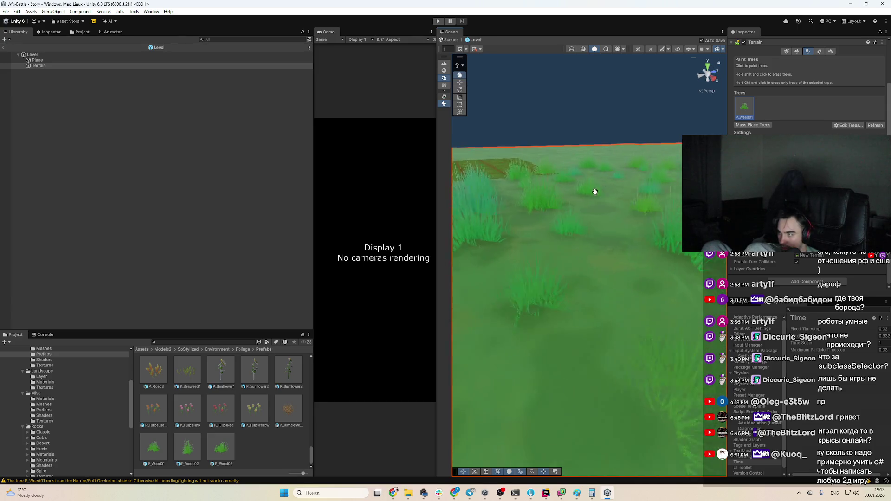
Undo the strokes and re-scatter weeds, undoing each new scatter with Ctrl+Z.
key("ctrl+z")
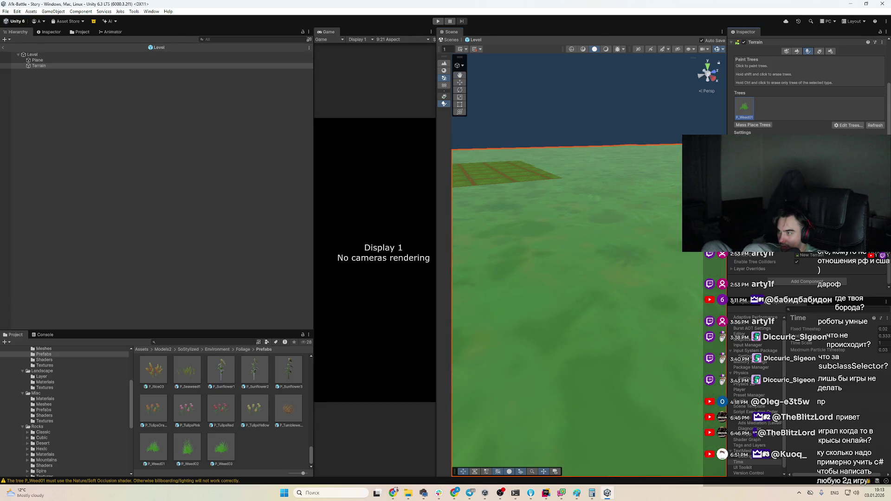
scroll(650, 334, "down", 3)
left_click(650, 334)
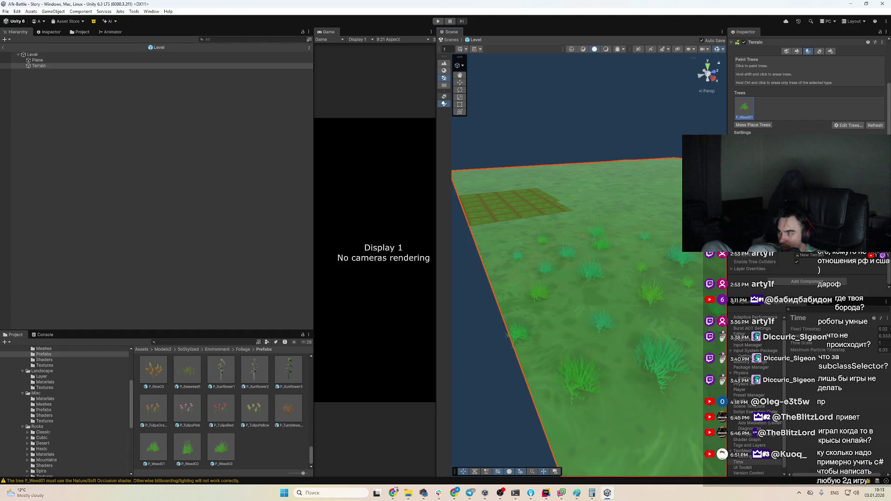
key("ctrl+z")
left_click(587, 313)
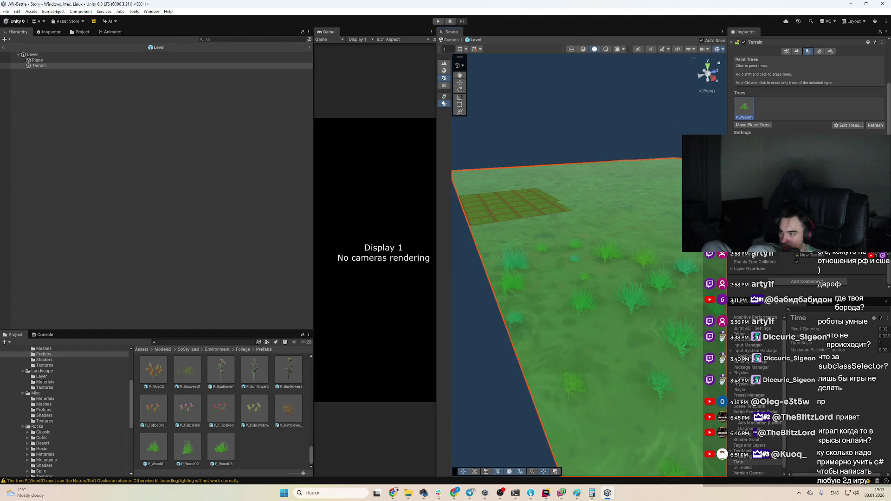
key("ctrl+z")
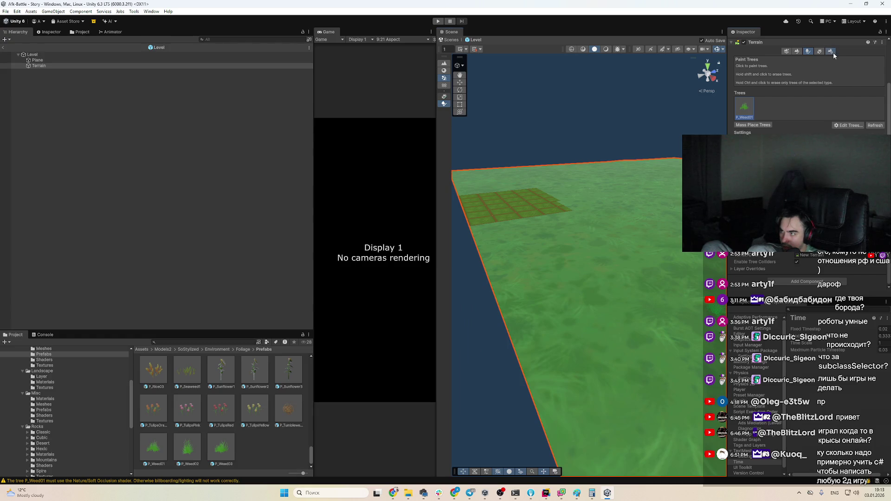
Zoom over the grass-covered terrain, then show Terrain Settings with detail distance 332.
scroll(834, 69, "down", 10)
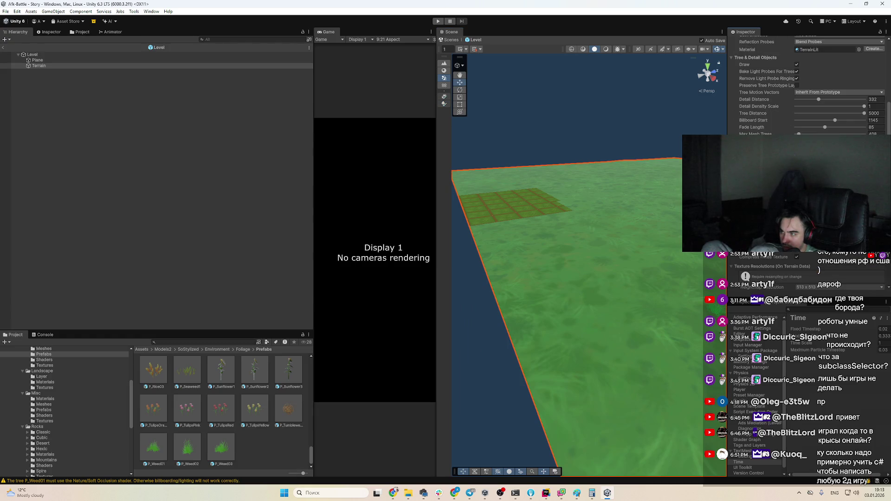
scroll(548, 254, "up", 3)
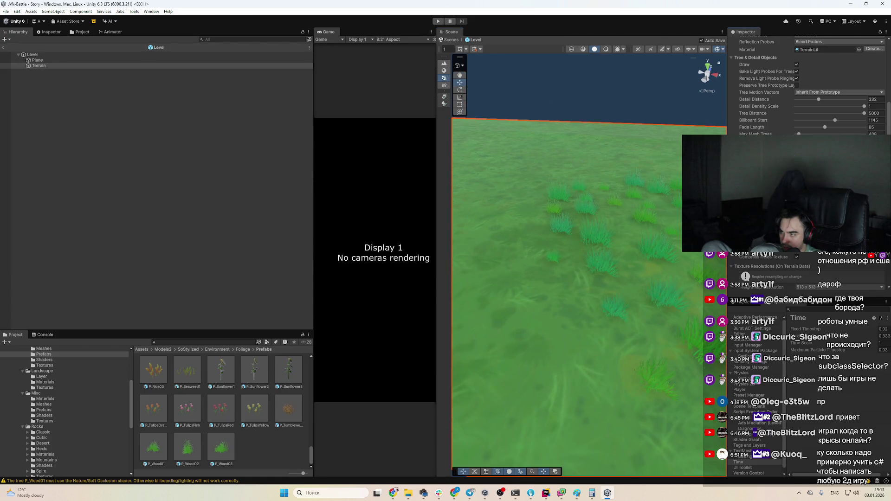
scroll(858, 65, "up", 10)
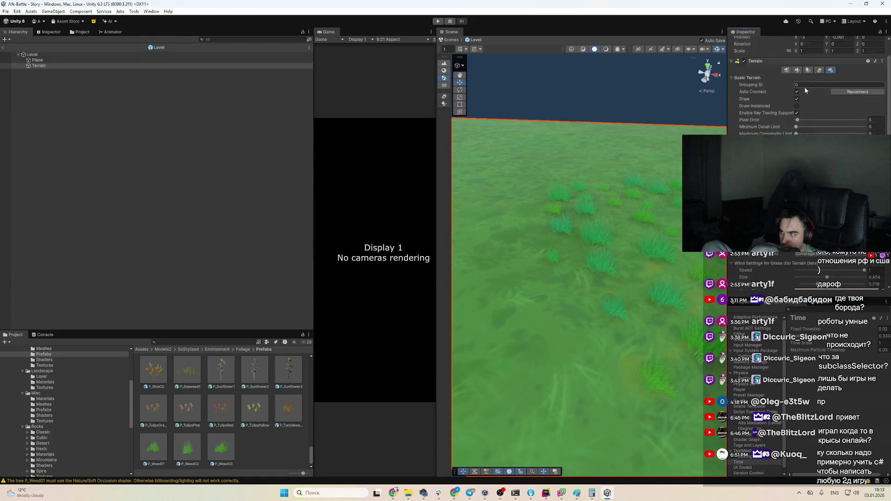
scroll(606, 247, "up", 6)
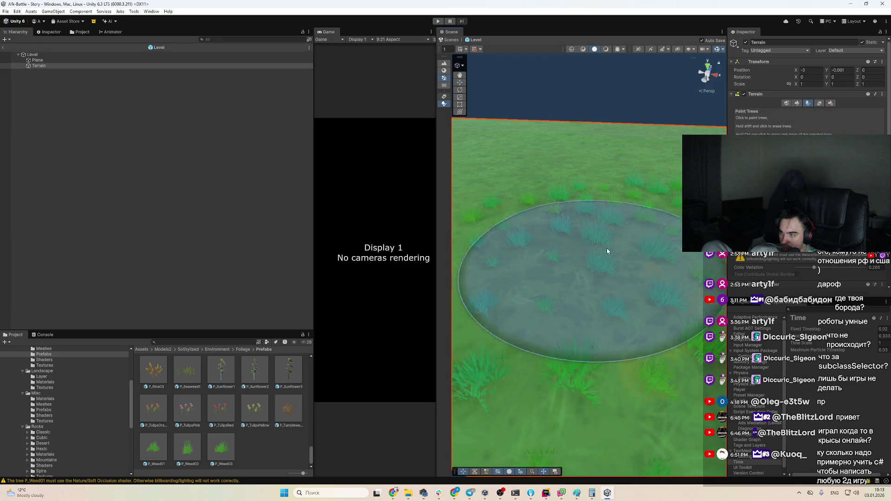
scroll(622, 246, "down", 8)
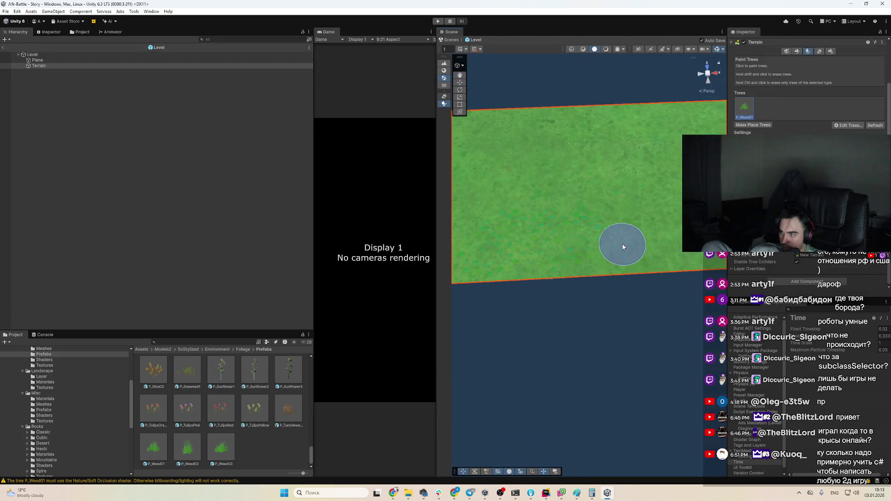
scroll(654, 248, "up", 2)
scroll(571, 185, "up", 5)
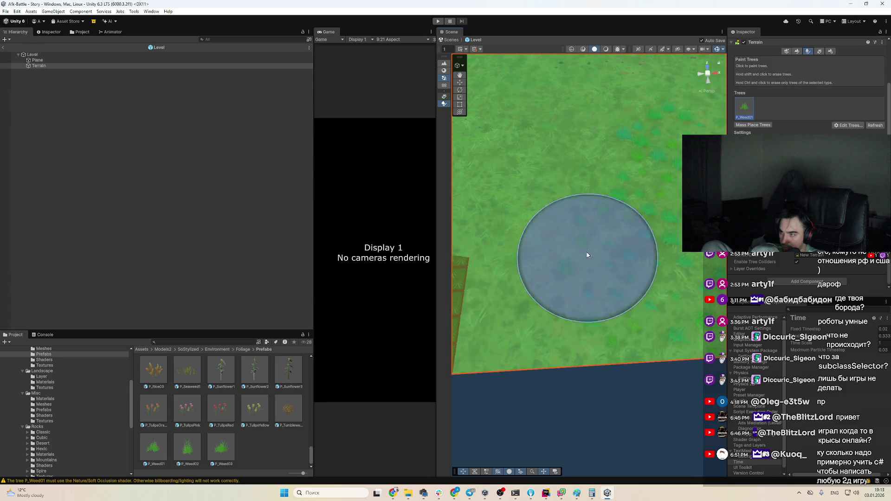
left_click(830, 51)
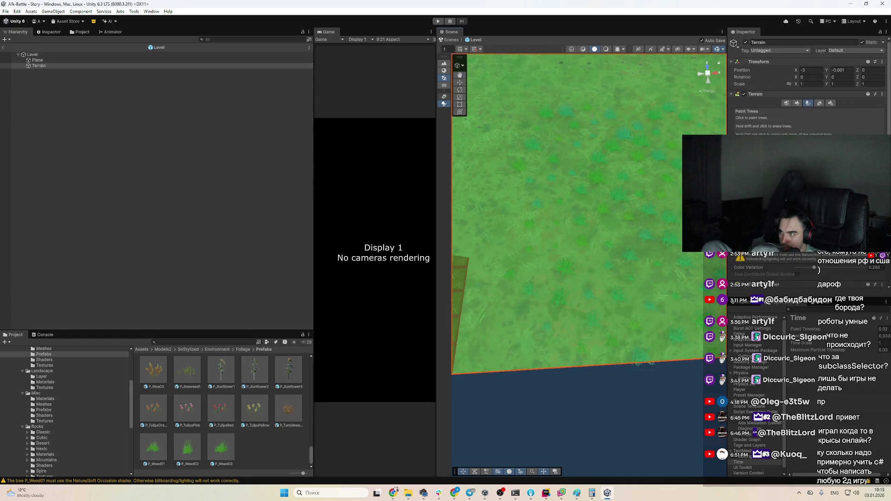
scroll(831, 106, "down", 5)
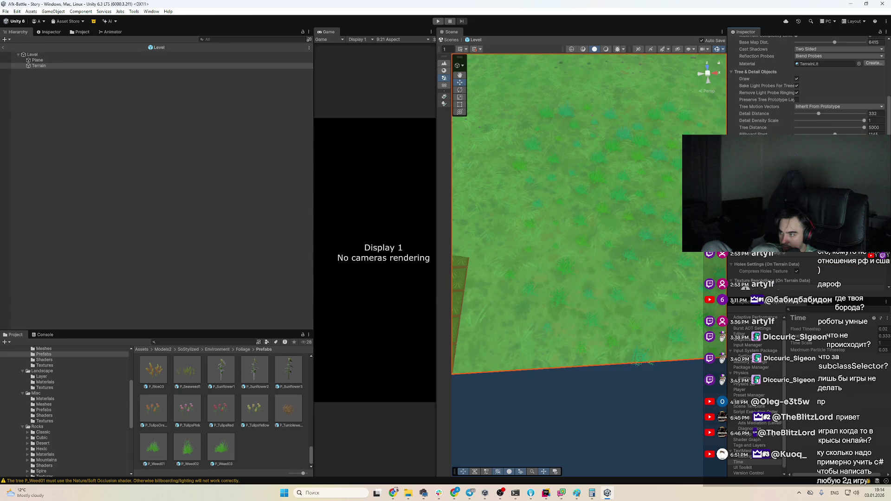
Change the terrain's Detail Scatter Mode and confirm Yes in the warning dialog.
mouse_move(662, 209)
left_mouse_down()
mouse_move(600, 185)
mouse_move(614, 190)
left_mouse_up()
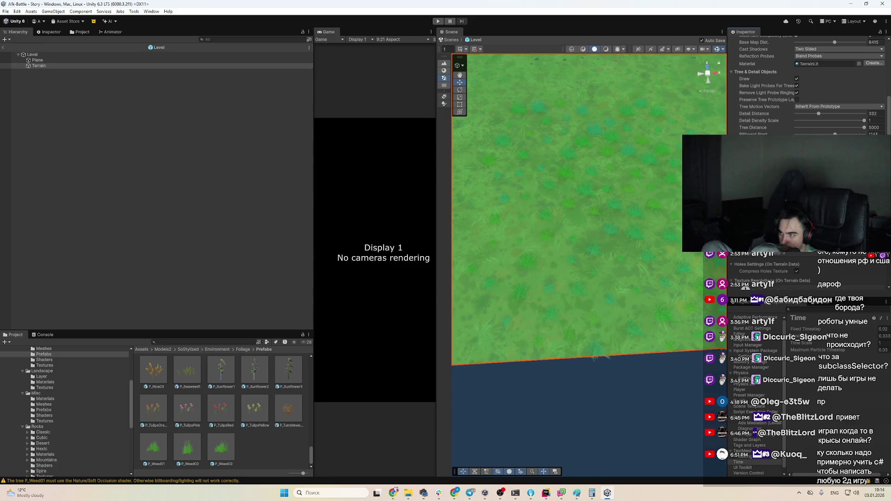
left_click_drag(613, 190, 610, 118)
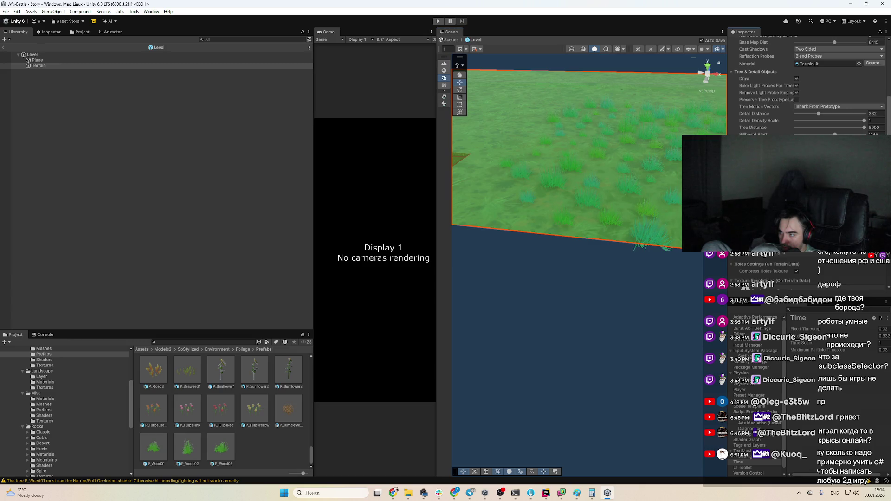
scroll(622, 209, "up", 3)
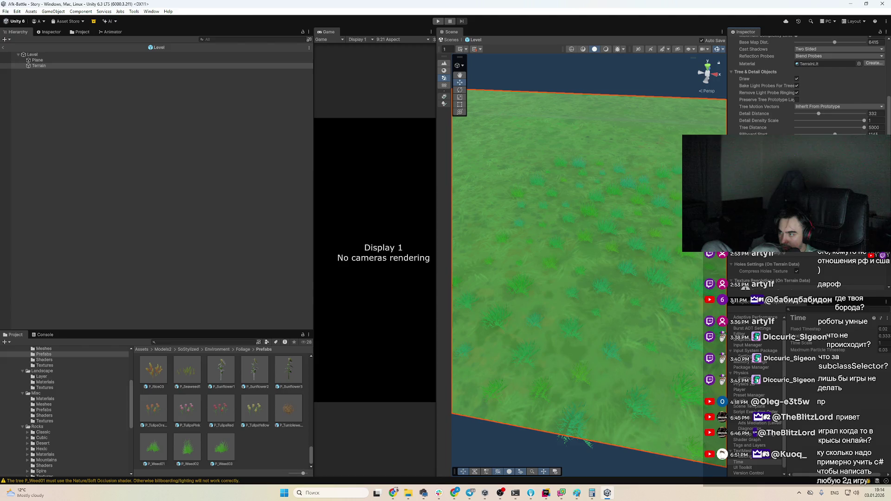
scroll(808, 278, "down", 1)
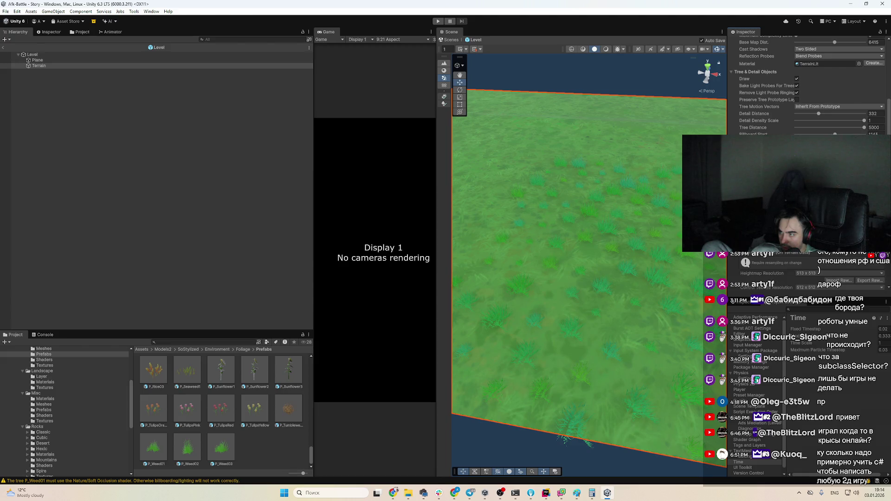
left_click(460, 257)
scroll(811, 65, "up", 10)
scroll(810, 62, "up", 3)
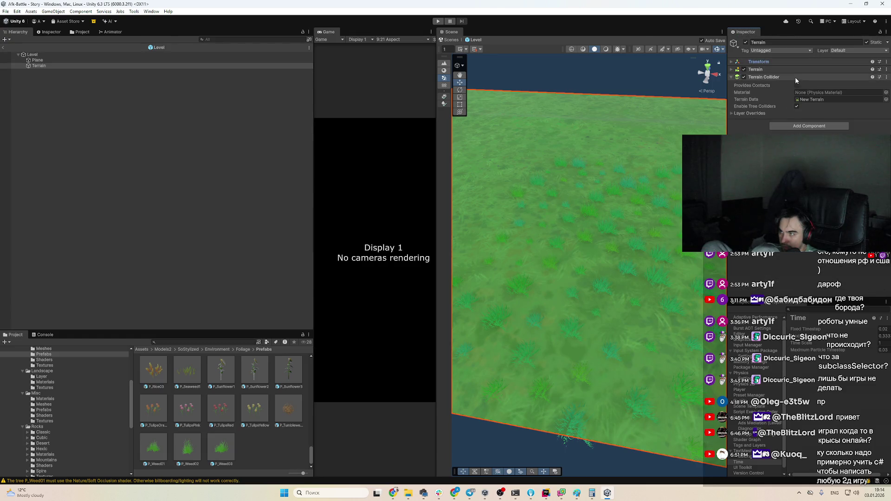
Re-expand the Terrain component and review its Tree & Detail Objects settings.
left_click(795, 71)
left_click(797, 70)
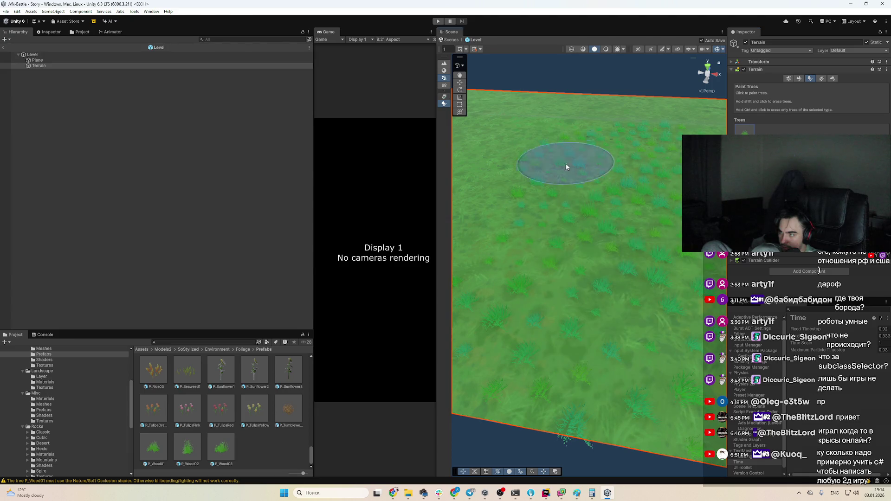
left_click(833, 78)
scroll(832, 93, "down", 5)
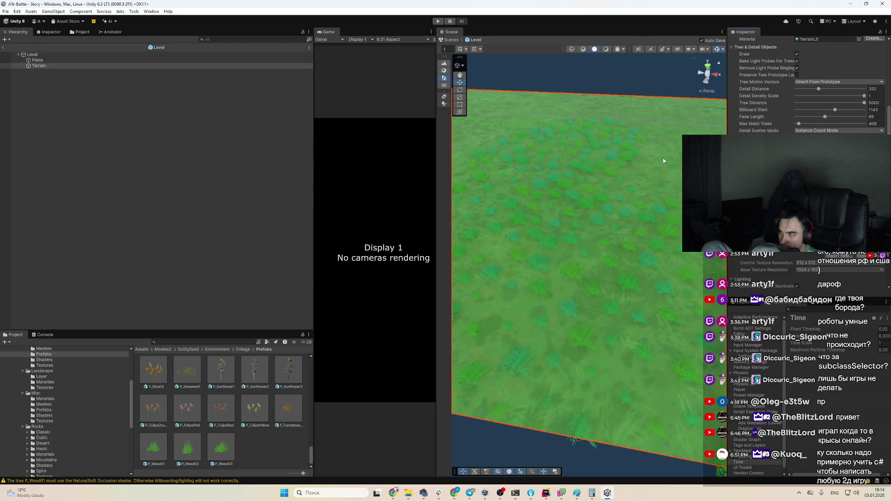
mouse_move(529, 153)
left_mouse_down()
mouse_move(607, 169)
mouse_move(529, 153)
mouse_move(535, 181)
left_mouse_up()
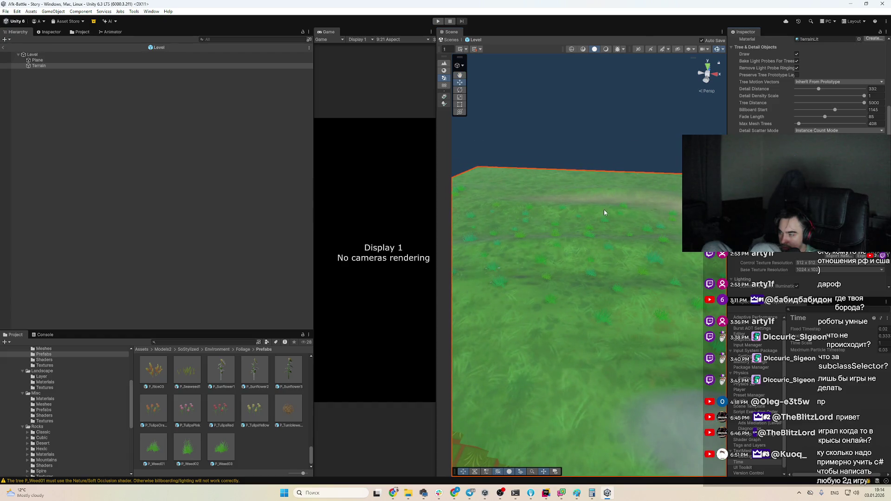
mouse_move(603, 210)
left_mouse_down()
mouse_move(640, 192)
mouse_move(603, 241)
left_mouse_up()
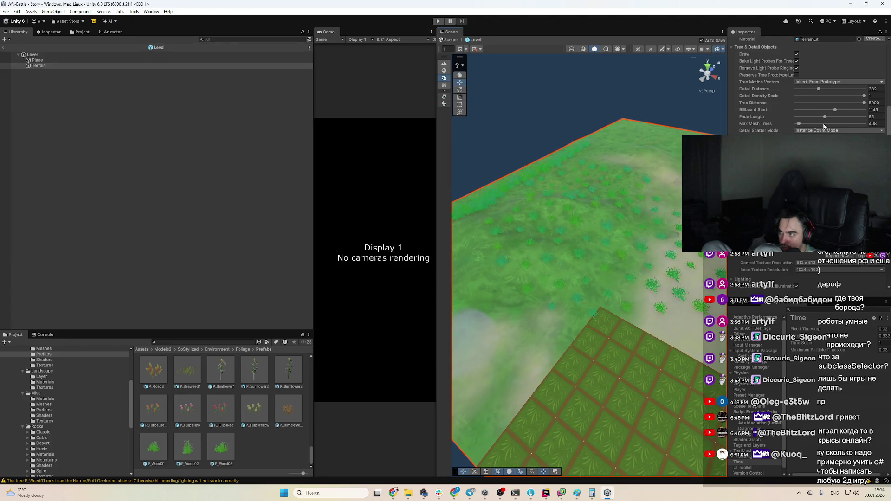
scroll(815, 117, "up", 10)
Switch back to the Paint Trees tool, viewing the terrain edge up close.
left_click(808, 78)
mouse_move(666, 164)
left_mouse_down()
mouse_move(661, 291)
mouse_move(706, 262)
left_mouse_up()
scroll(617, 304, "down", 10)
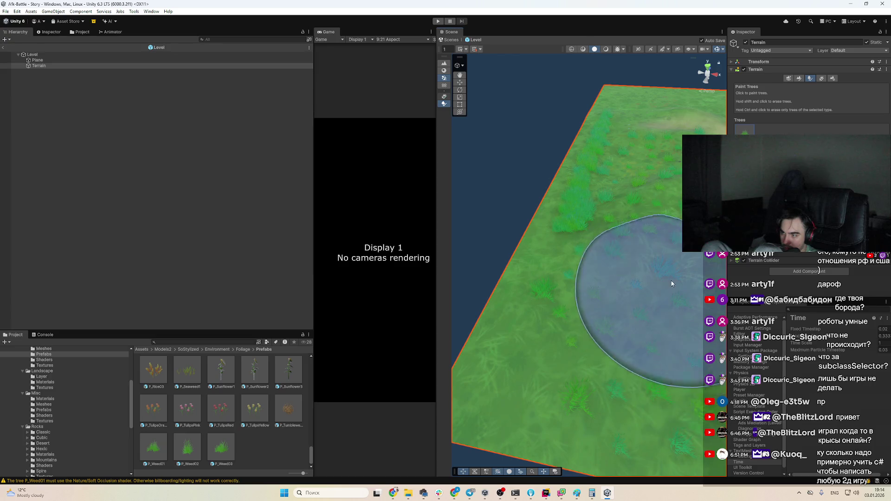
Enlarge the tree brush with ], test a grass stroke, then undo it.
key("]")
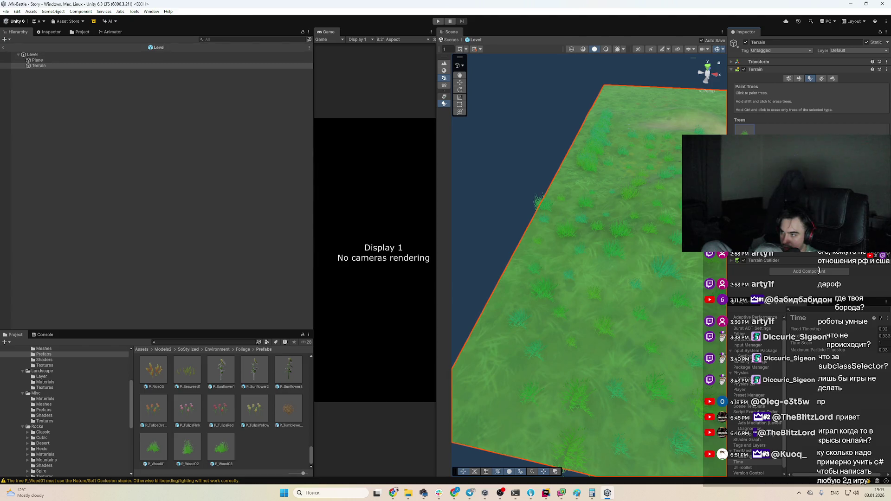
mouse_move(617, 280)
left_mouse_down()
mouse_move(569, 278)
mouse_move(605, 294)
mouse_move(647, 268)
left_mouse_up()
key("ctrl+z")
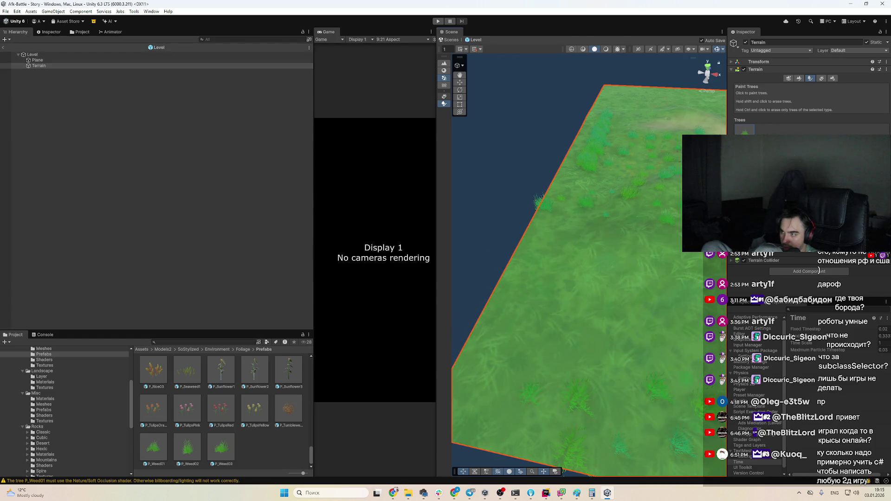
Check Terrain Settings, collapse the basic terrain group, and reselect Paint Trees.
left_click(833, 78)
scroll(808, 93, "down", 3)
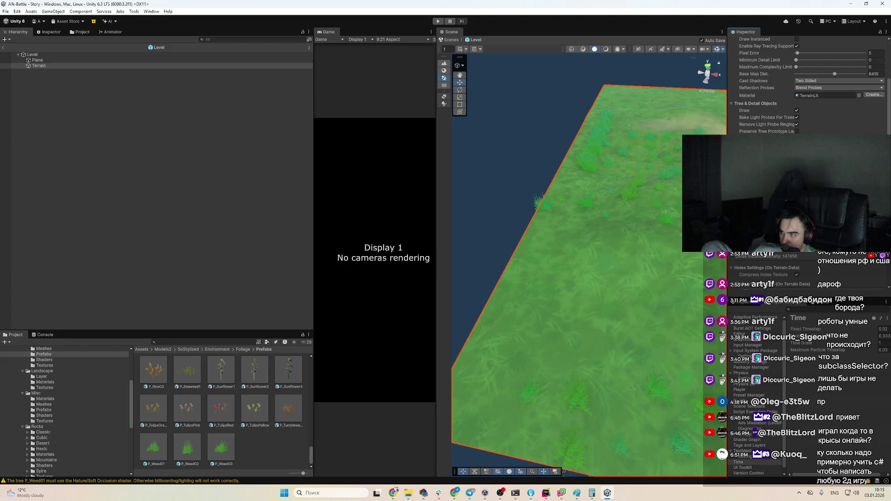
scroll(807, 84, "down", 3)
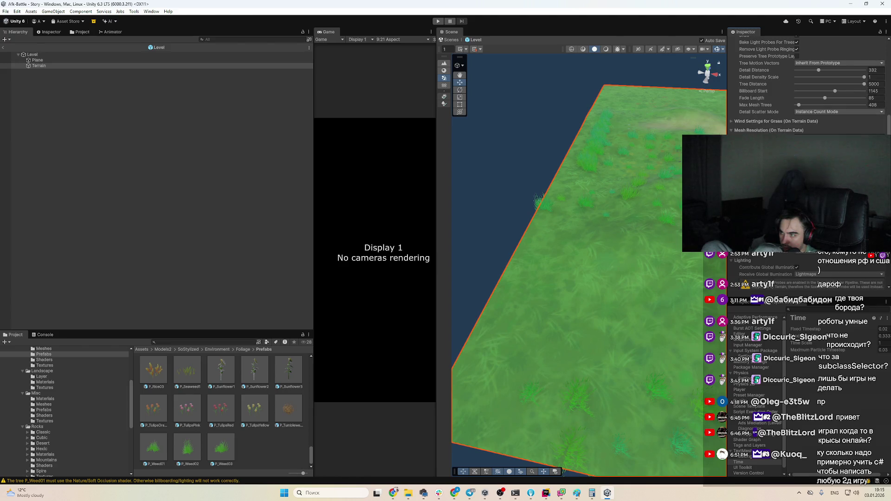
left_click(653, 255)
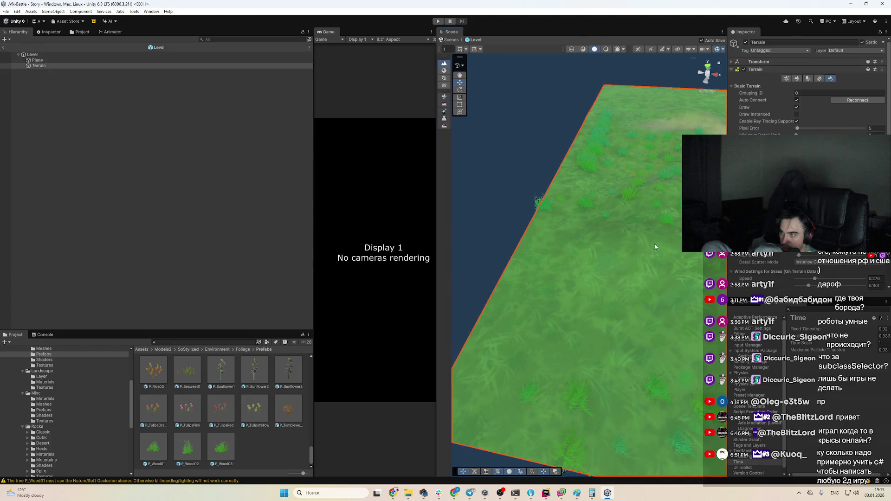
left_click(808, 85)
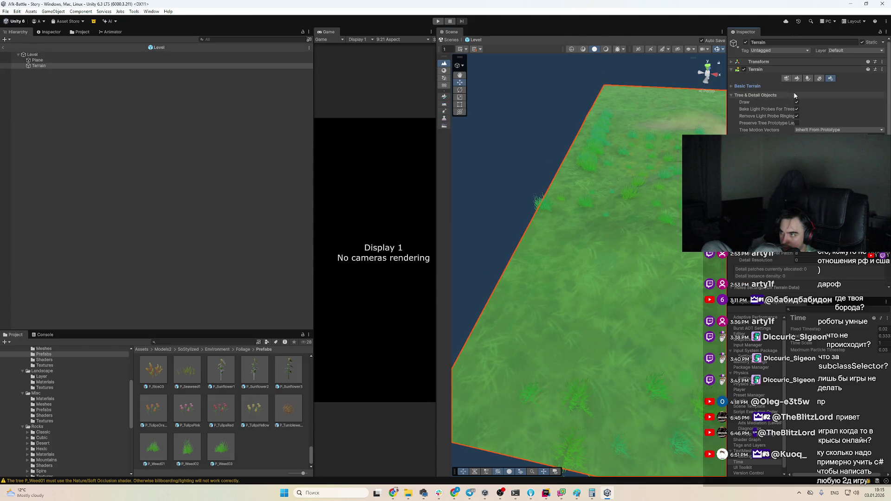
left_click(810, 78)
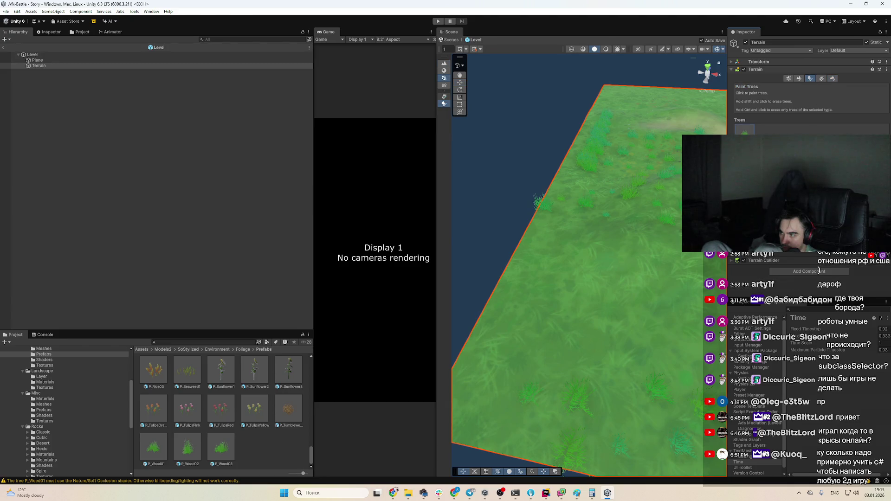